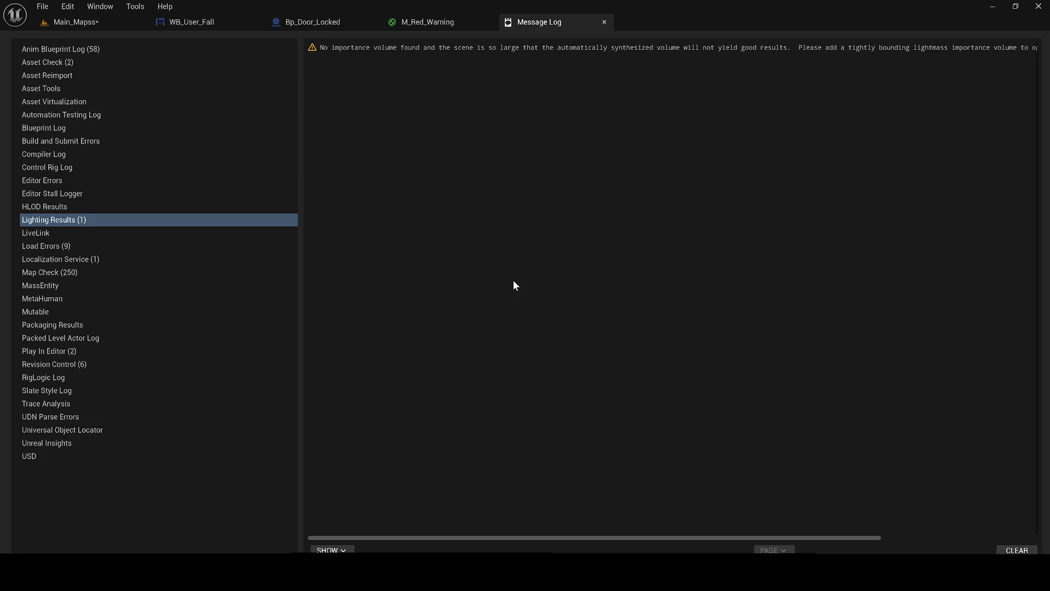
Step: Return from the Edit menu to the Main_Mapss level view and save the level
{"action": "left_click", "coordinate": [67, 7]}
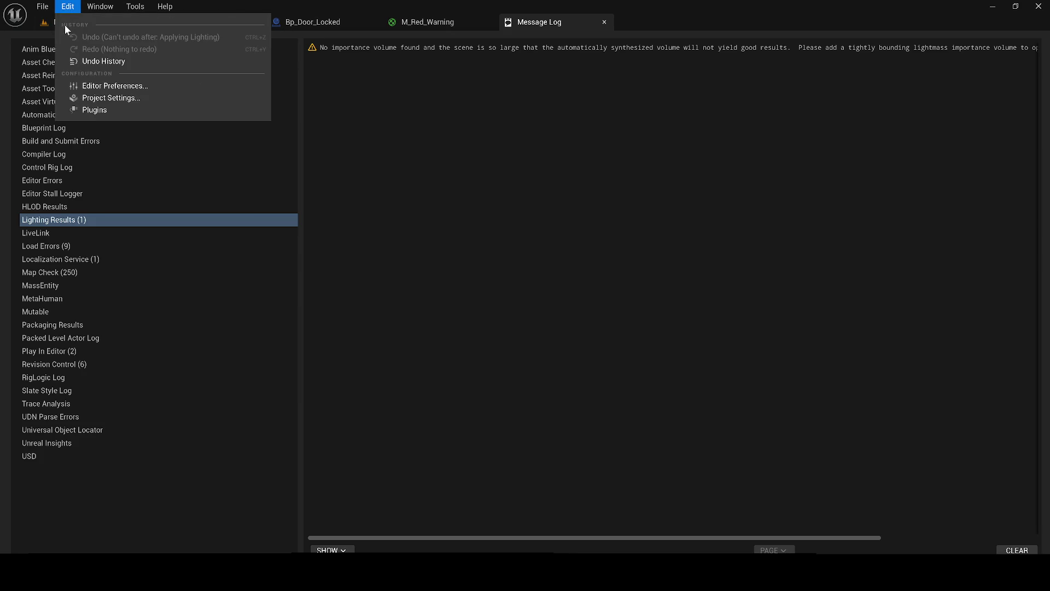
{"action": "left_click", "coordinate": [62, 24]}
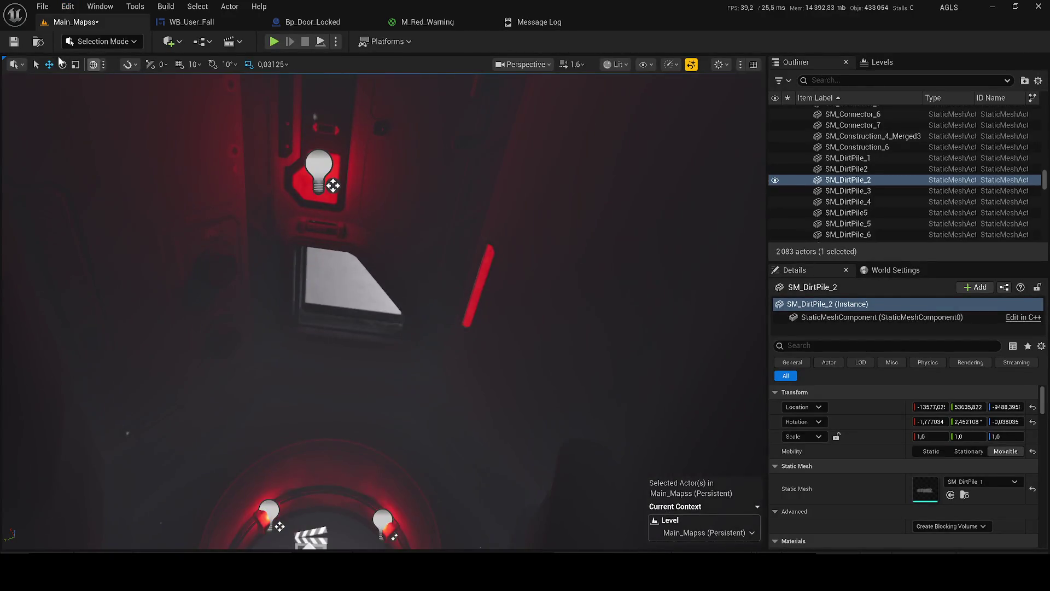
{"action": "left_click", "coordinate": [14, 41]}
Step: Save all unsaved content with Ctrl+Shift+S
{"action": "key", "text": "ctrl+shift+s"}
Step: Save the selected content, then play-test the level in unlit view and stop
{"action": "left_click", "coordinate": [602, 417]}
{"action": "left_click", "coordinate": [275, 42]}
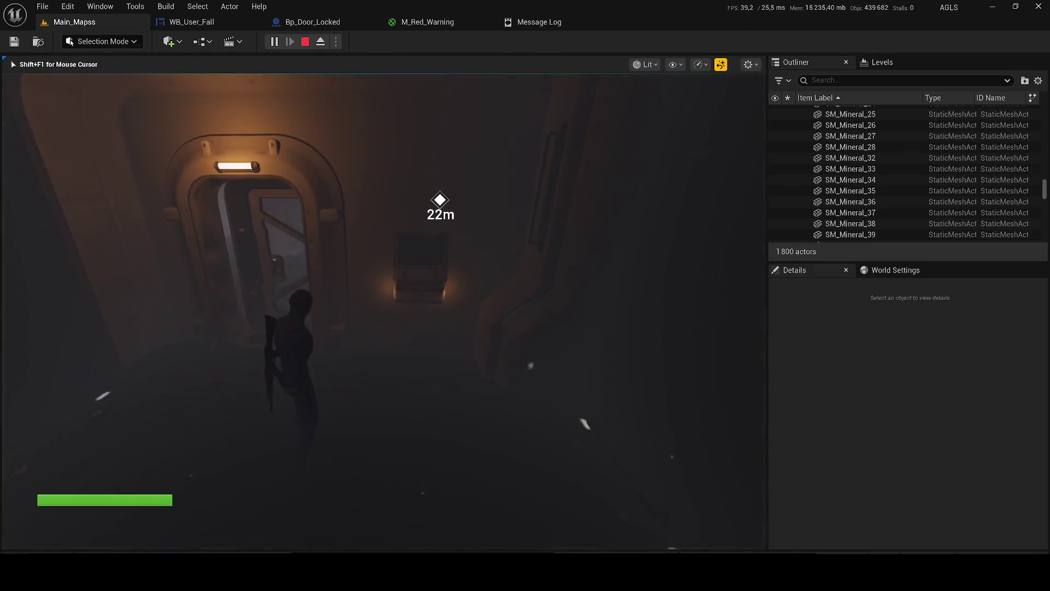
{"action": "key", "text": "F2"}
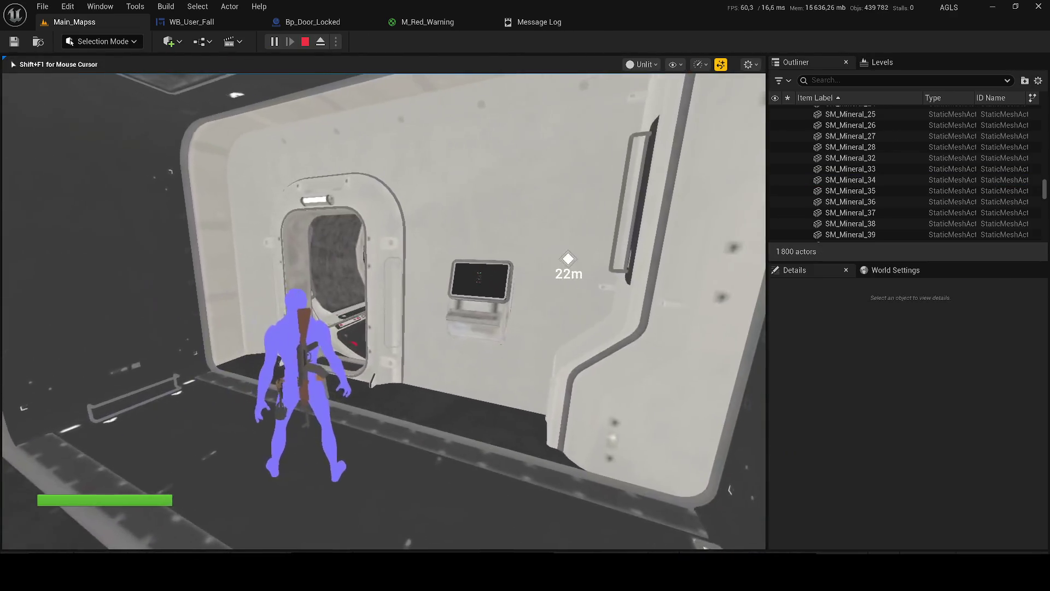
{"action": "key", "text": "Escape"}
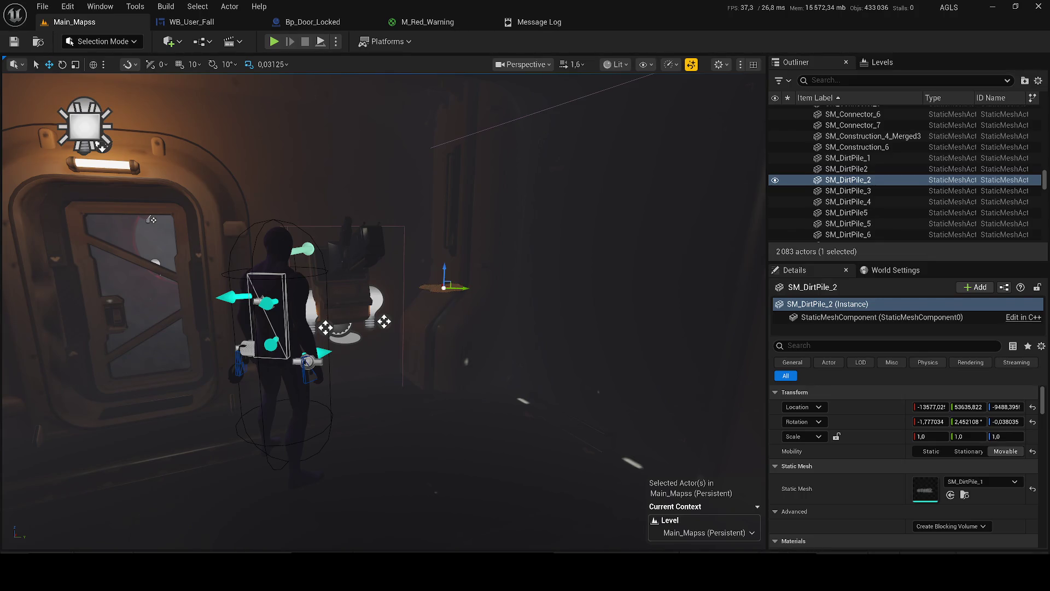
{"action": "key", "text": "XF86AudioLowerVolume"}
Step: Fly the camera out to the foggy outdoor structures and select BP_Ex_Generator
{"action": "key", "text": "f"}
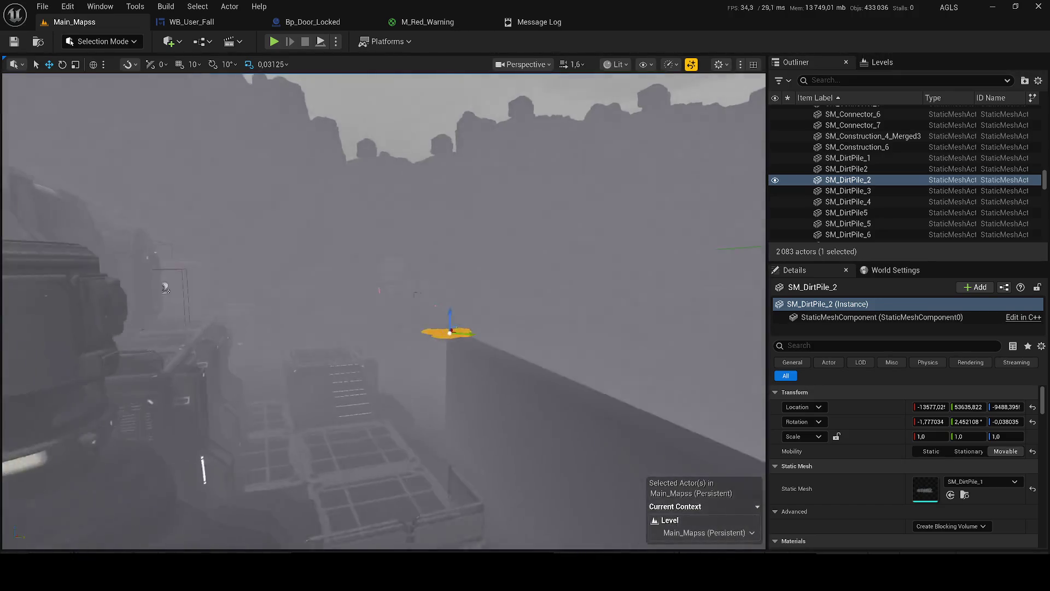
{"action": "mouse_move", "coordinate": [165, 288]}
{"action": "left_mouse_down"}
{"action": "mouse_move", "coordinate": [170, 241]}
{"action": "mouse_move", "coordinate": [191, 218]}
{"action": "left_mouse_up"}
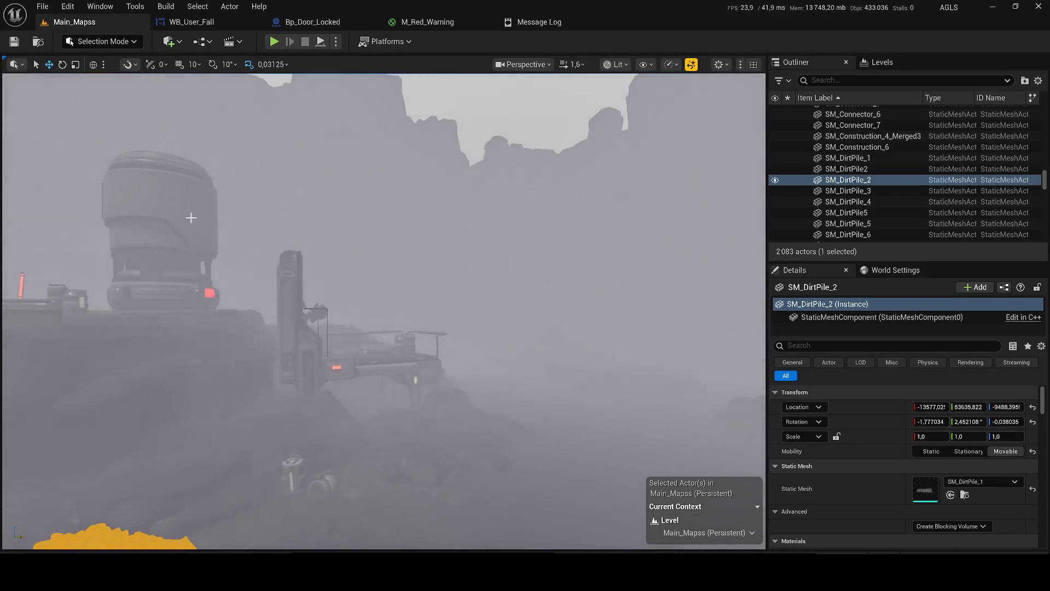
{"action": "left_click", "coordinate": [316, 314]}
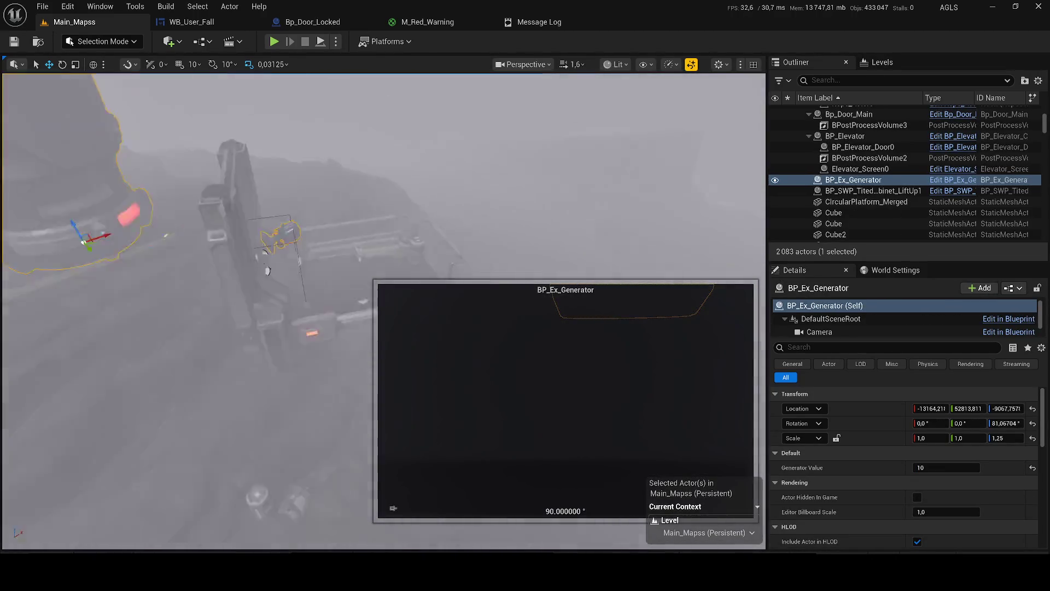
Step: Switch the viewport from Lit to Unlit and select the red lamp SM_Lamp_36
{"action": "left_click", "coordinate": [618, 64]}
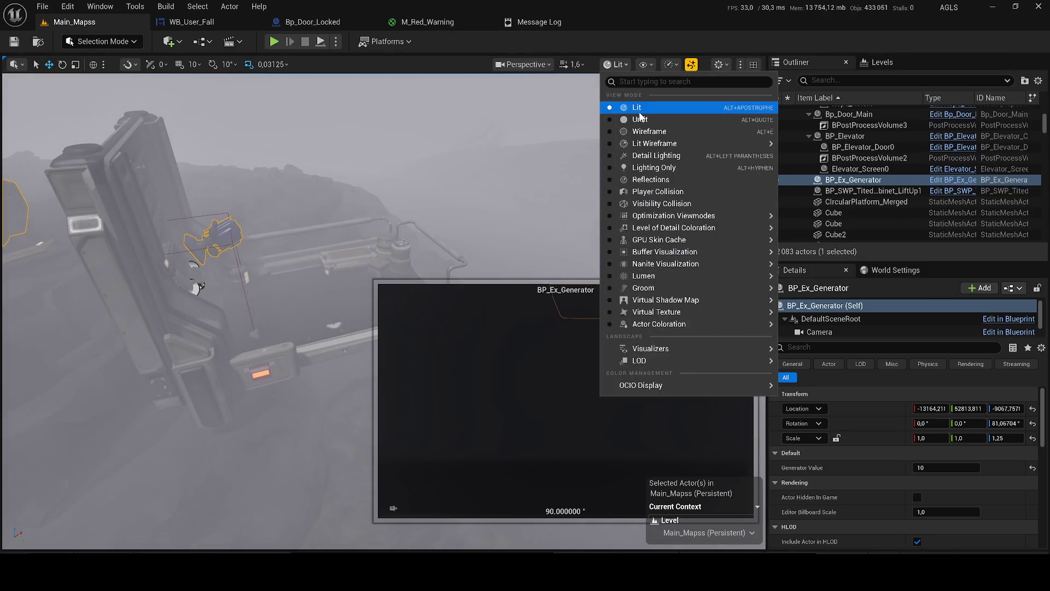
{"action": "left_click", "coordinate": [639, 119]}
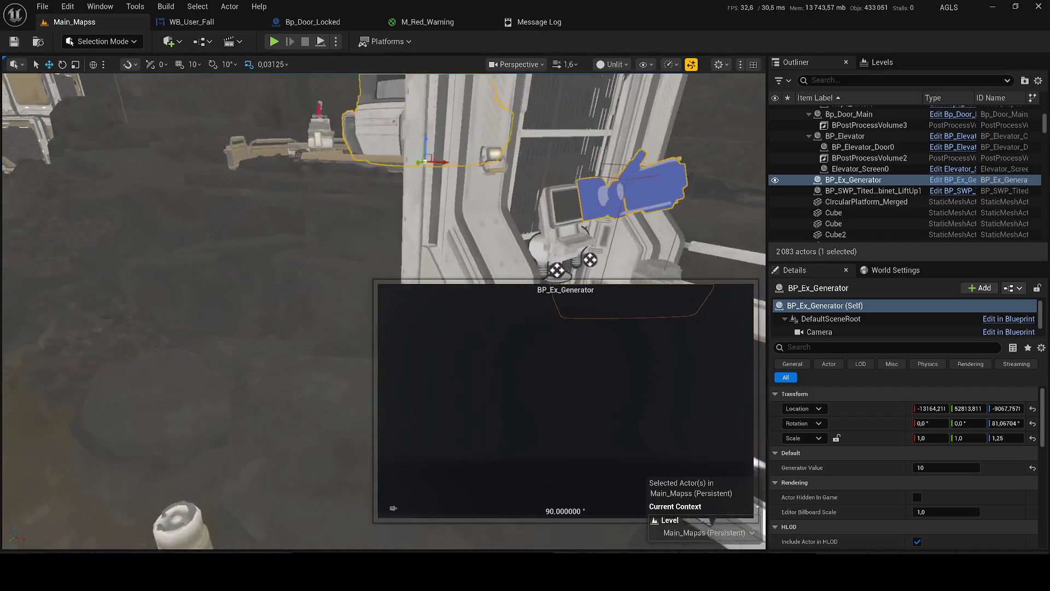
{"action": "left_click", "coordinate": [292, 339]}
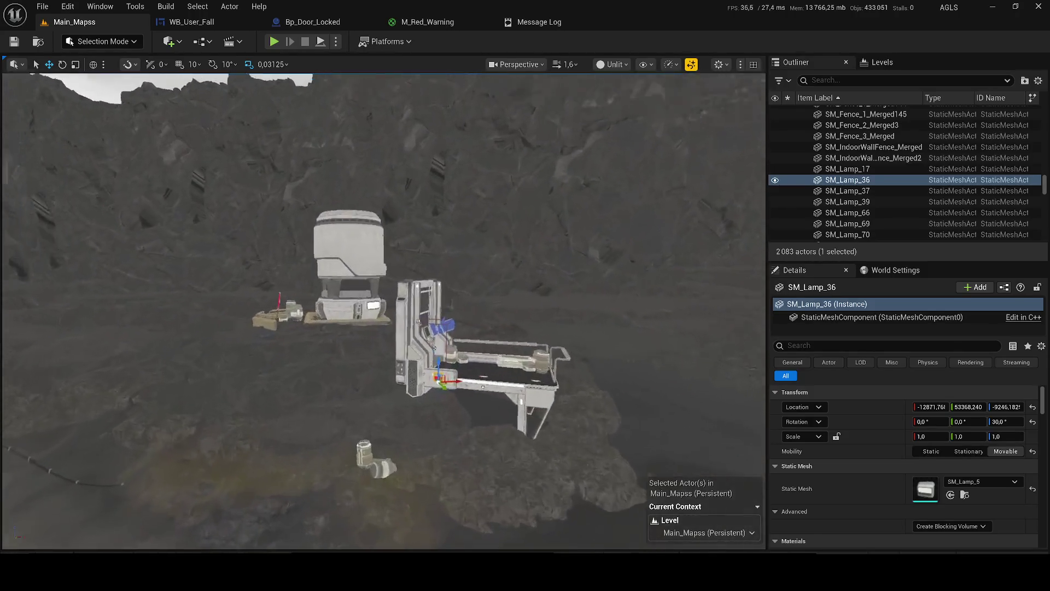
Step: Reselect SM_Lamp_36 and browse to its MI_Light_Red_Clignoter material from the Details Materials section
{"action": "scroll", "coordinate": [382, 312], "scroll_direction": "down", "scroll_amount": 3}
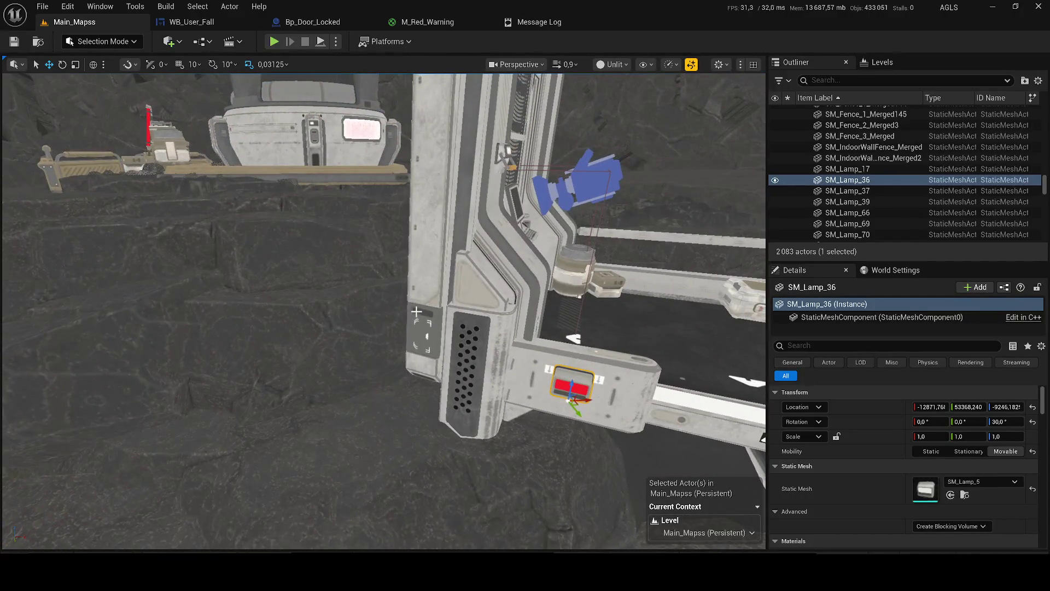
{"action": "left_click", "coordinate": [479, 327]}
{"action": "left_click", "coordinate": [572, 386]}
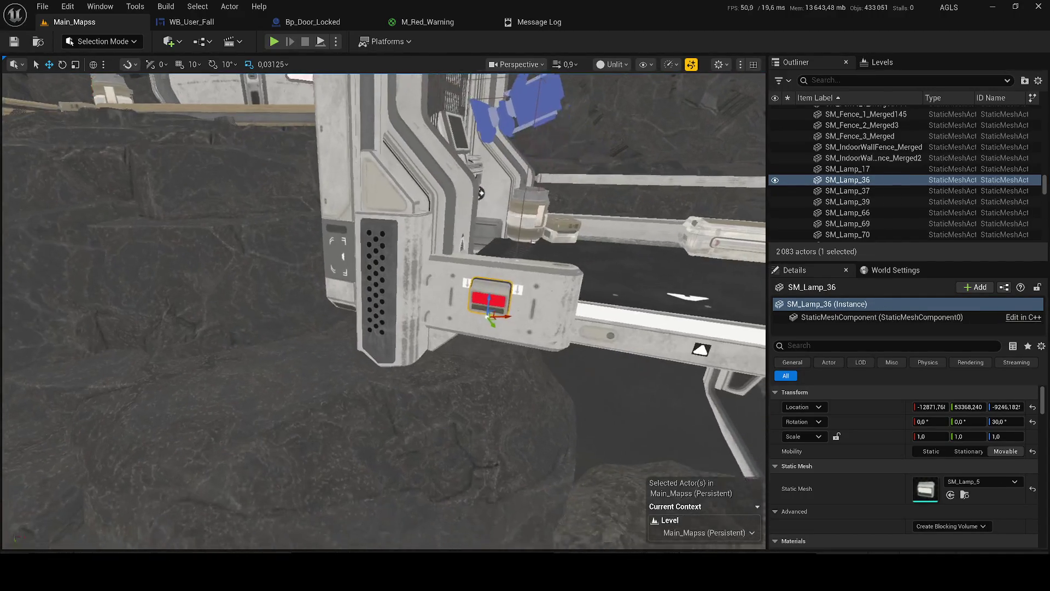
{"action": "scroll", "coordinate": [900, 418], "scroll_direction": "down", "scroll_amount": 3}
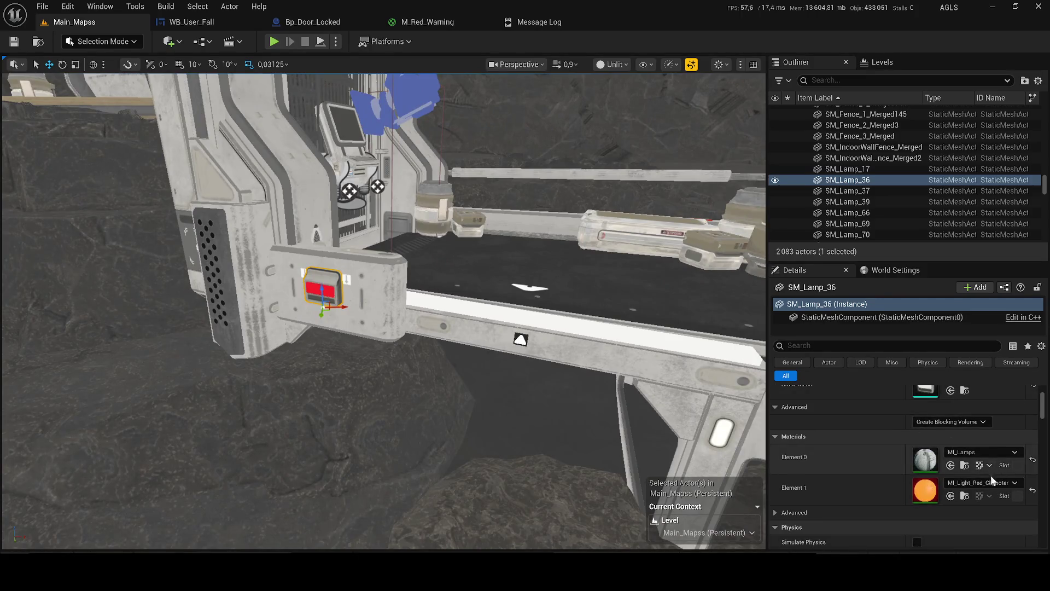
{"action": "left_click", "coordinate": [968, 494]}
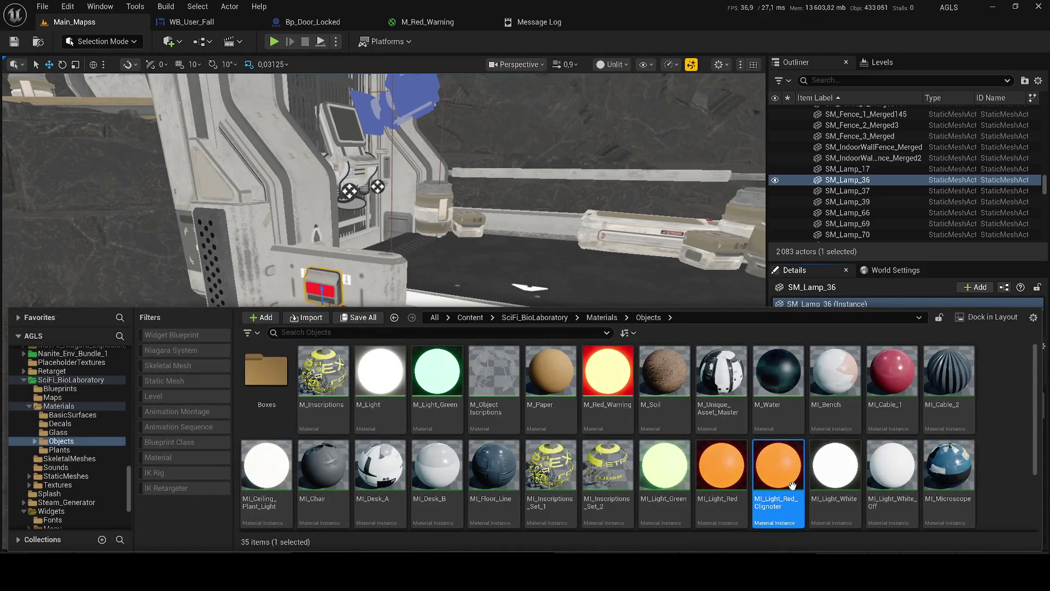
Step: Close the Content Drawer and start Simulate from the play modes menu
{"action": "left_click", "coordinate": [344, 42]}
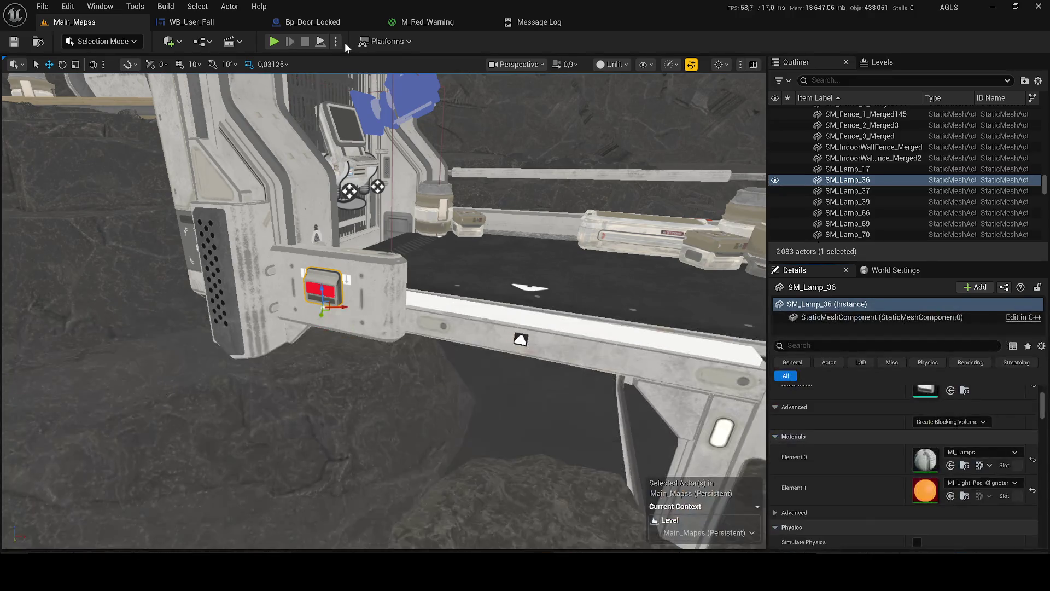
{"action": "left_click", "coordinate": [339, 41]}
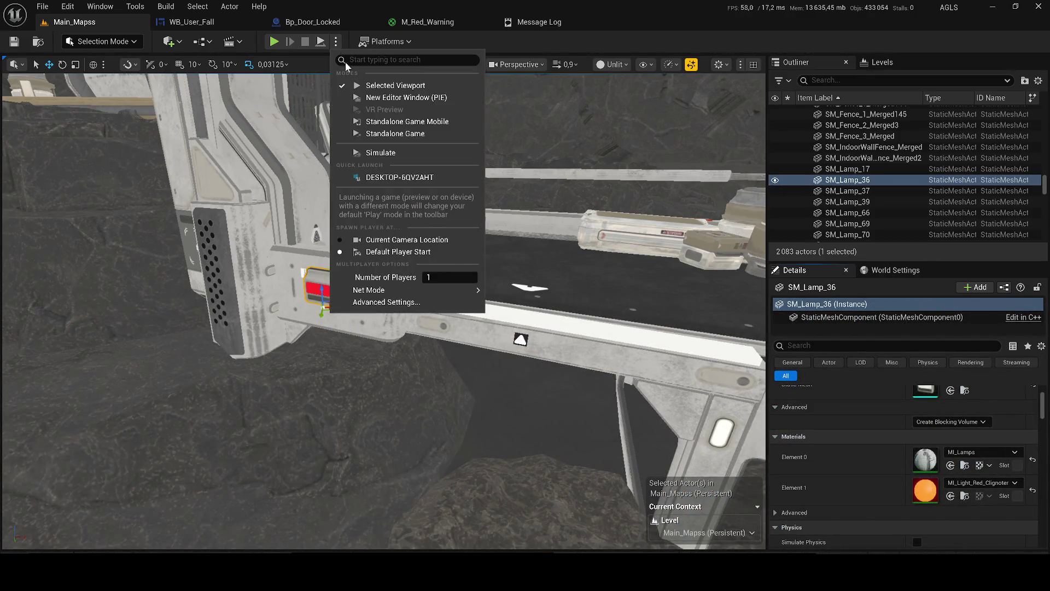
{"action": "left_click", "coordinate": [401, 151]}
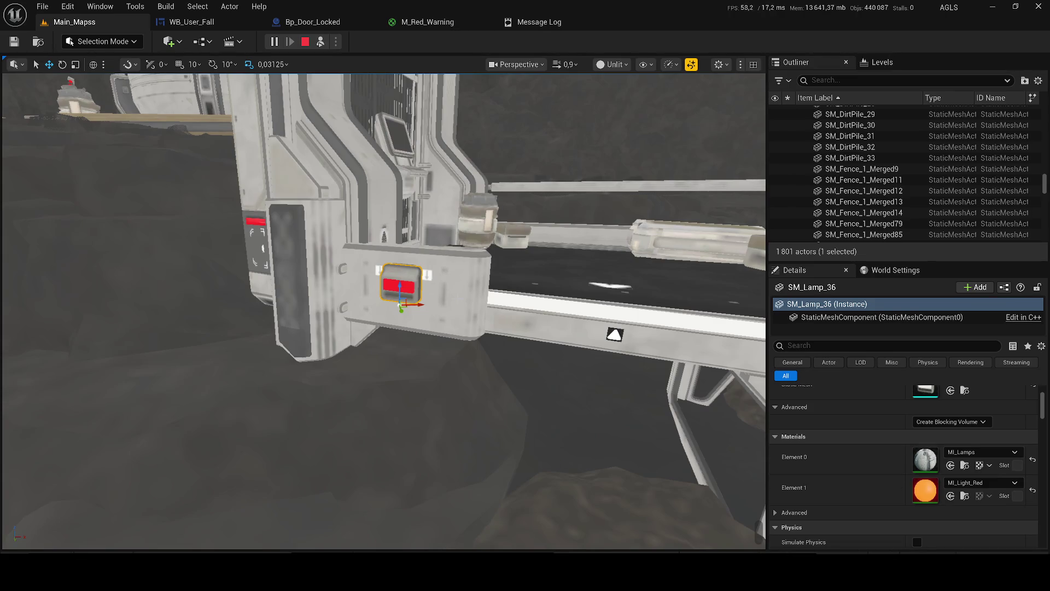
Step: Stop the simulation and return to the Main_Mapss level view
{"action": "key", "text": "Escape"}
{"action": "left_click", "coordinate": [110, 23]}
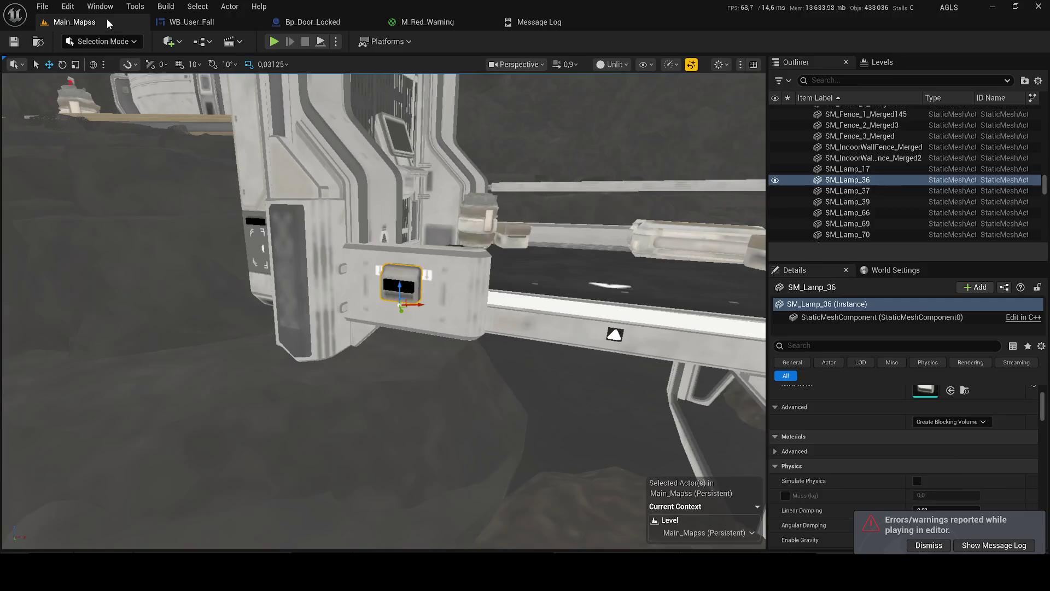
Step: Open MI_Light_Red_Clignoter to check its red light colour and 15,0 intensity, then return to Main_Mapss
{"action": "key", "text": "ctrl+space"}
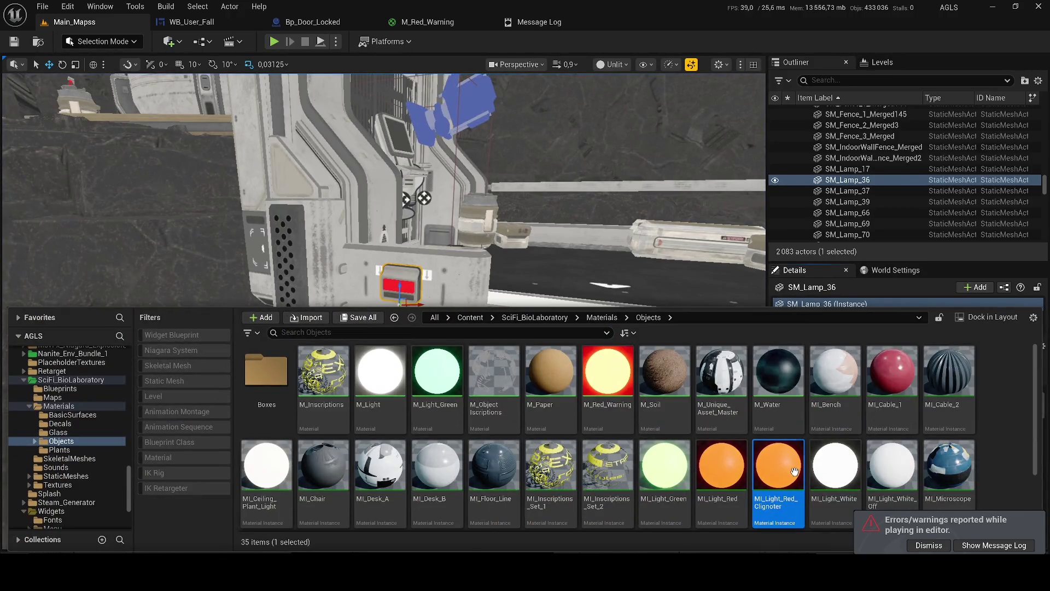
{"action": "double_click", "coordinate": [795, 471]}
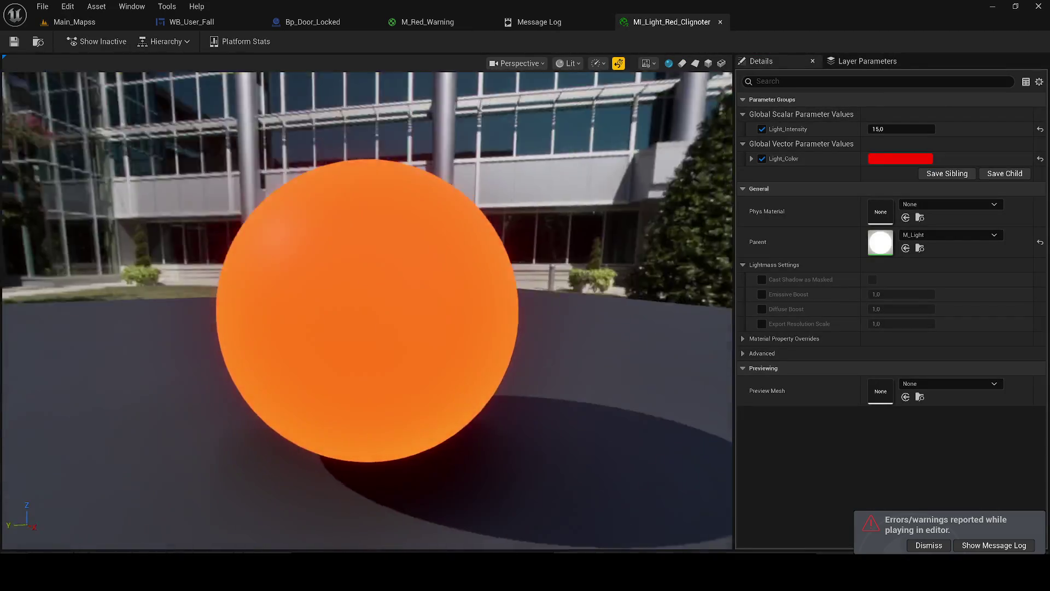
{"action": "left_click", "coordinate": [76, 19]}
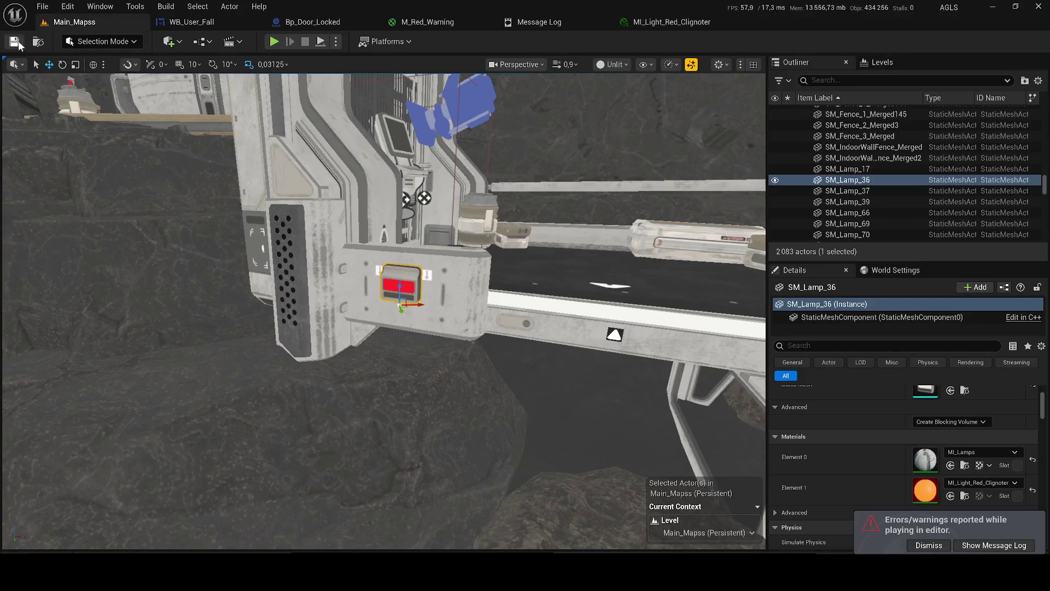
Step: Close the M_Red_Warning, Message Log, MI_Light_Red_Clignoter, WB_User_Fall and Bp_Door_Locked tabs
{"action": "left_click", "coordinate": [489, 20]}
{"action": "left_click", "coordinate": [487, 22]}
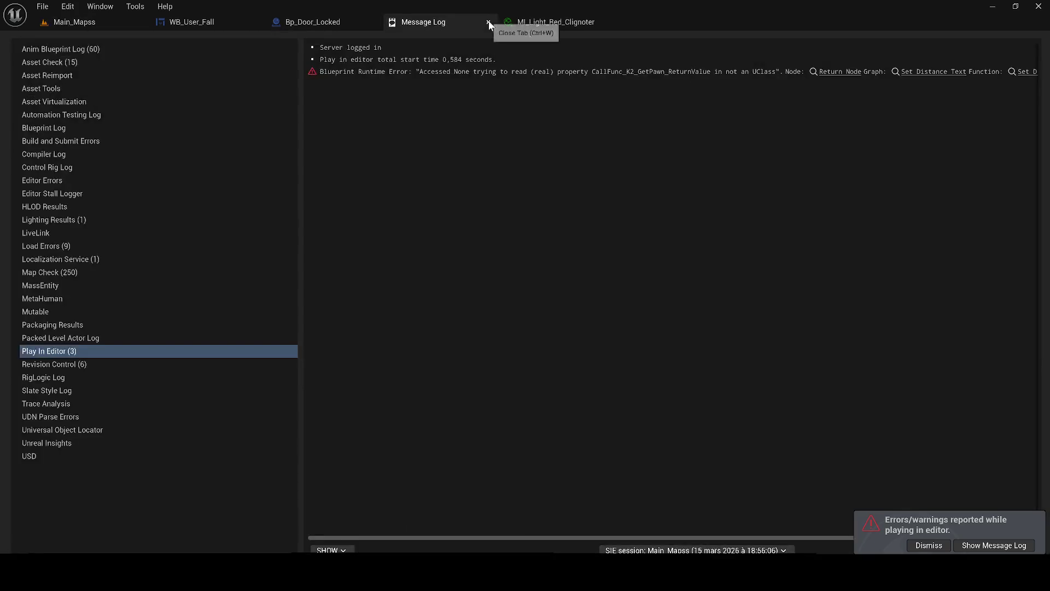
{"action": "left_click", "coordinate": [488, 22]}
{"action": "left_click", "coordinate": [488, 20]}
{"action": "left_click", "coordinate": [255, 23]}
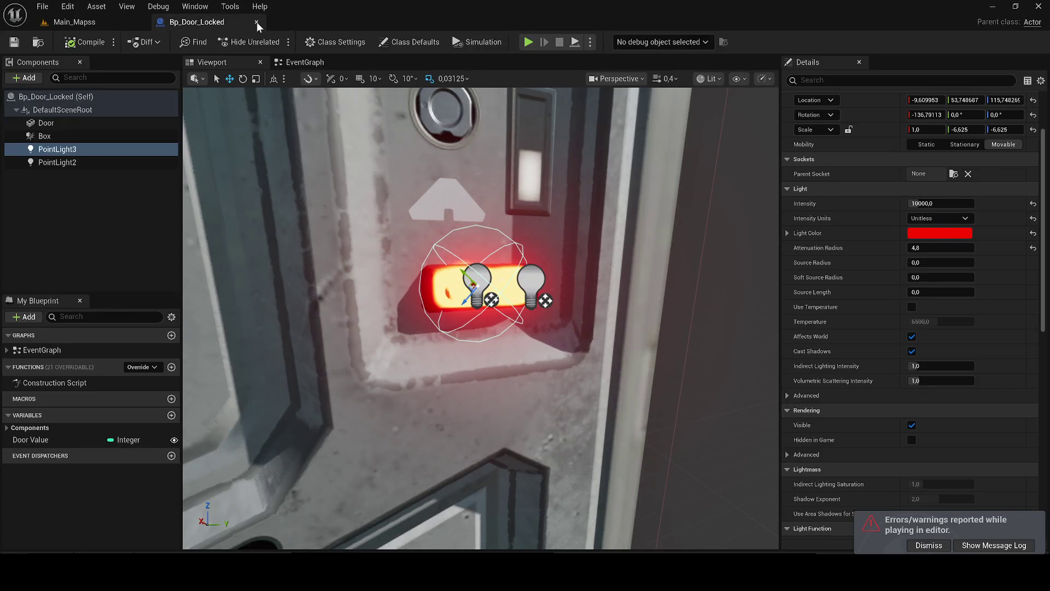
{"action": "left_click", "coordinate": [258, 22]}
{"action": "left_click", "coordinate": [68, 7]}
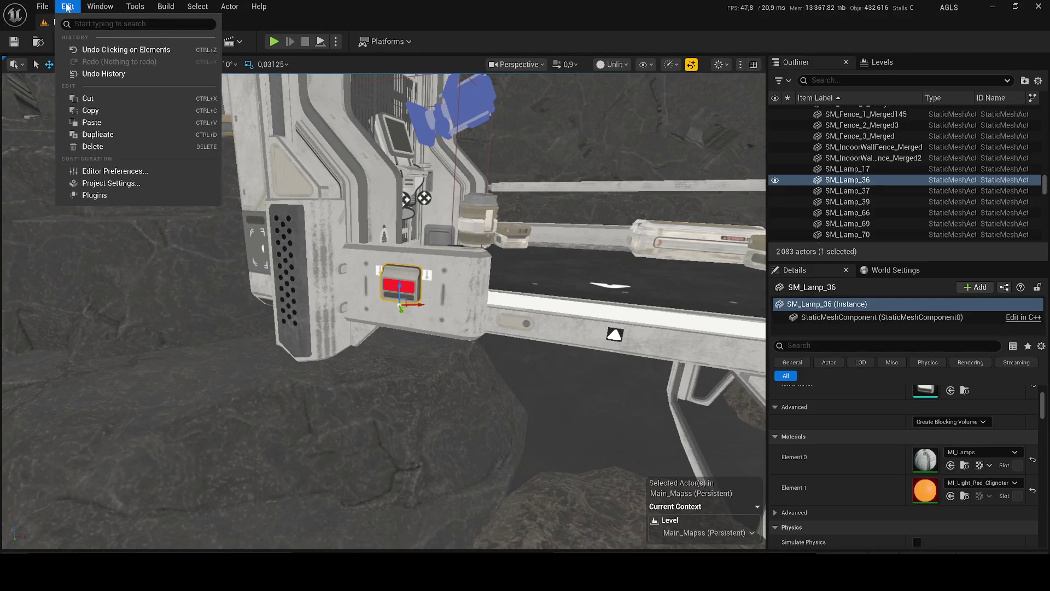
Step: Open Project Settings and filter by 'map' to show the Maps & Modes options
{"action": "left_click", "coordinate": [111, 186]}
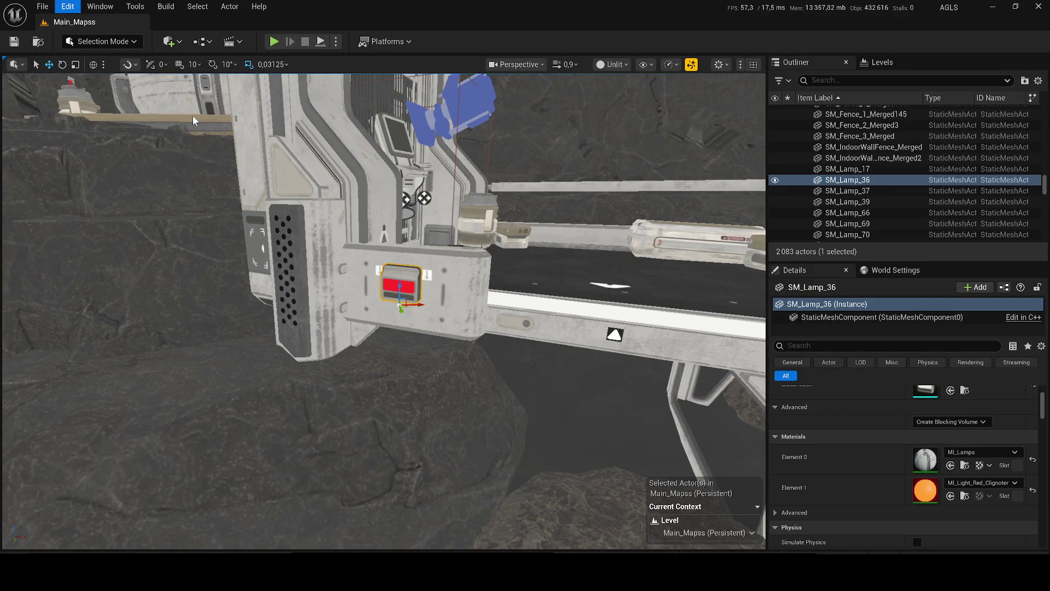
{"action": "type", "text": "map"}
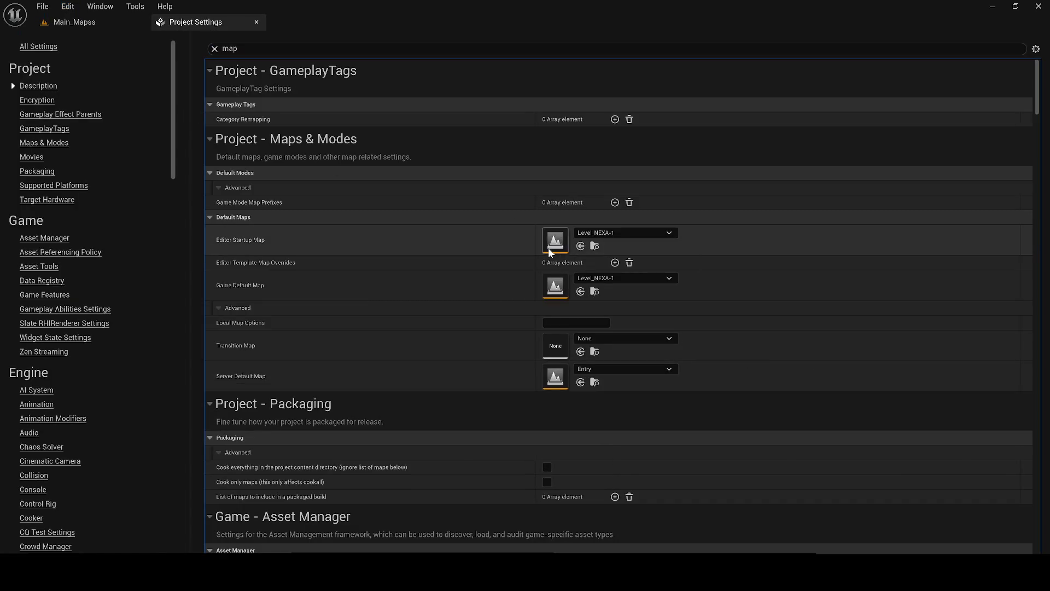
{"action": "key", "text": "XF86AudioRaiseVolume"}
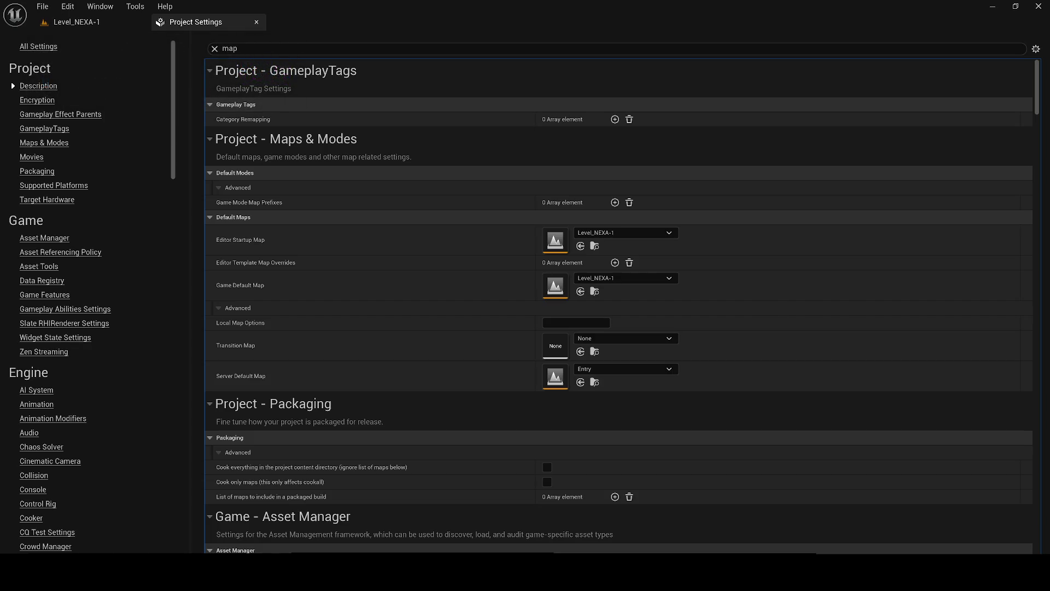
Step: Restore Lit view, select and frame the locked door, and open its Bp_Door_Locked blueprint
{"action": "left_click", "coordinate": [67, 25]}
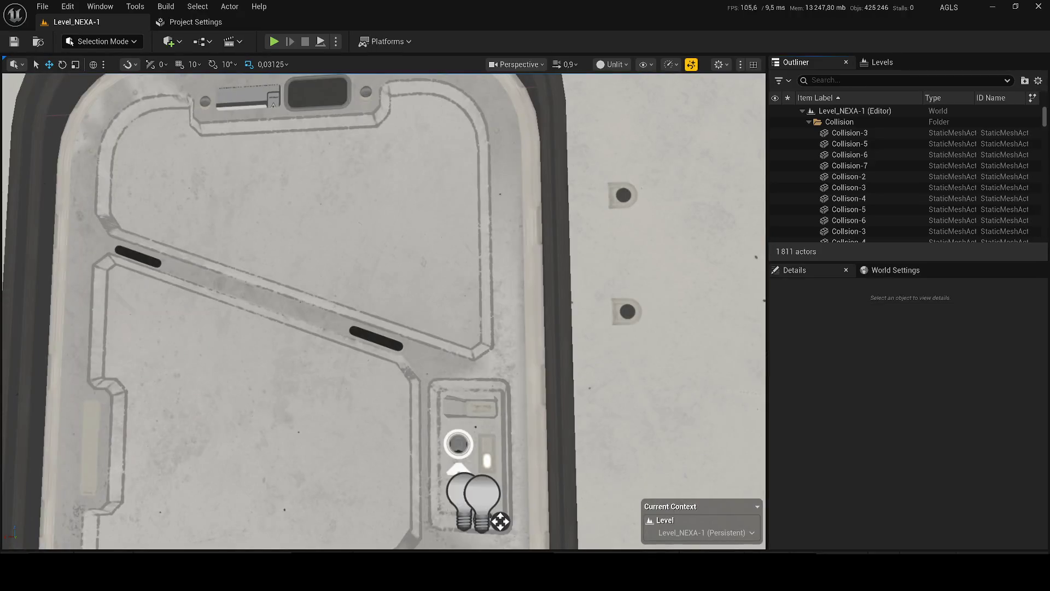
{"action": "left_click", "coordinate": [612, 64]}
{"action": "left_click", "coordinate": [624, 107]}
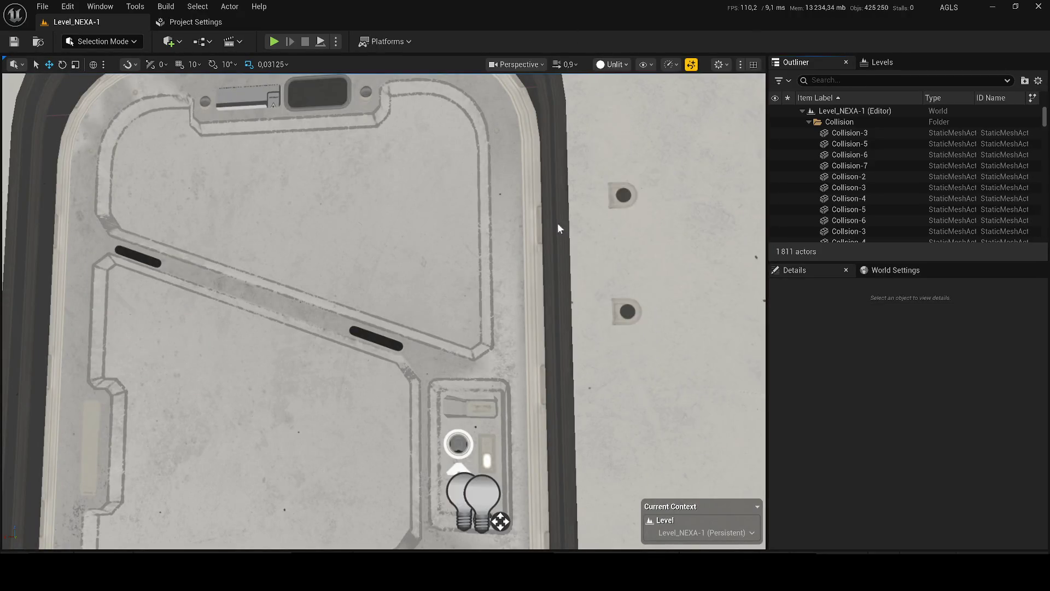
{"action": "left_click", "coordinate": [557, 223]}
{"action": "key", "text": "f"}
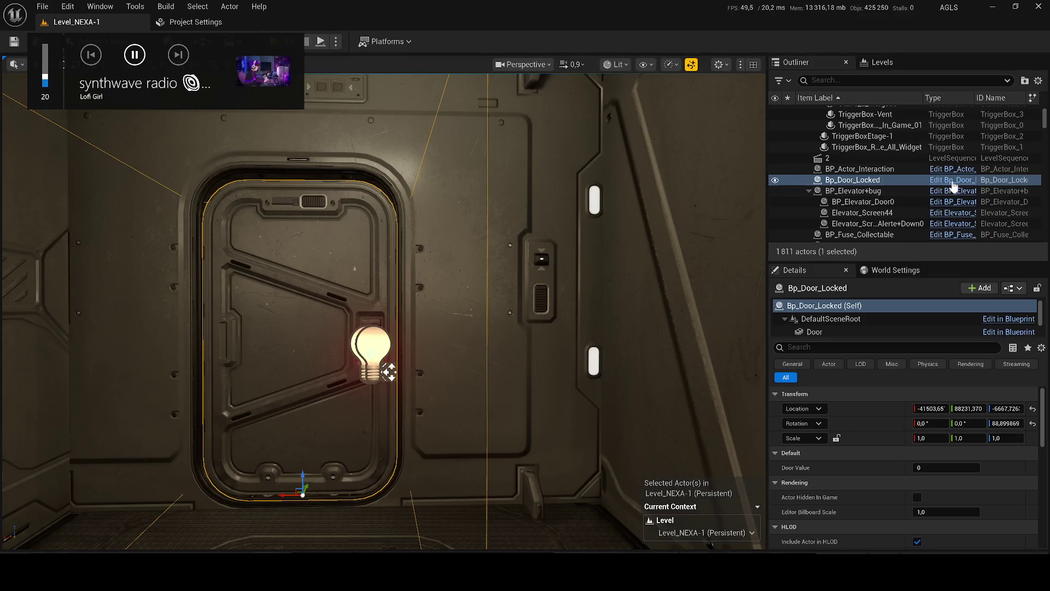
{"action": "left_click", "coordinate": [954, 181]}
Step: Enlarge the Event Graph and add an Event Tick node
{"action": "mouse_move", "coordinate": [38, 365]}
{"action": "left_mouse_down"}
{"action": "mouse_move", "coordinate": [654, 65]}
{"action": "mouse_move", "coordinate": [543, 119]}
{"action": "left_mouse_up"}
{"action": "scroll", "coordinate": [434, 171], "scroll_direction": "up", "scroll_amount": 1}
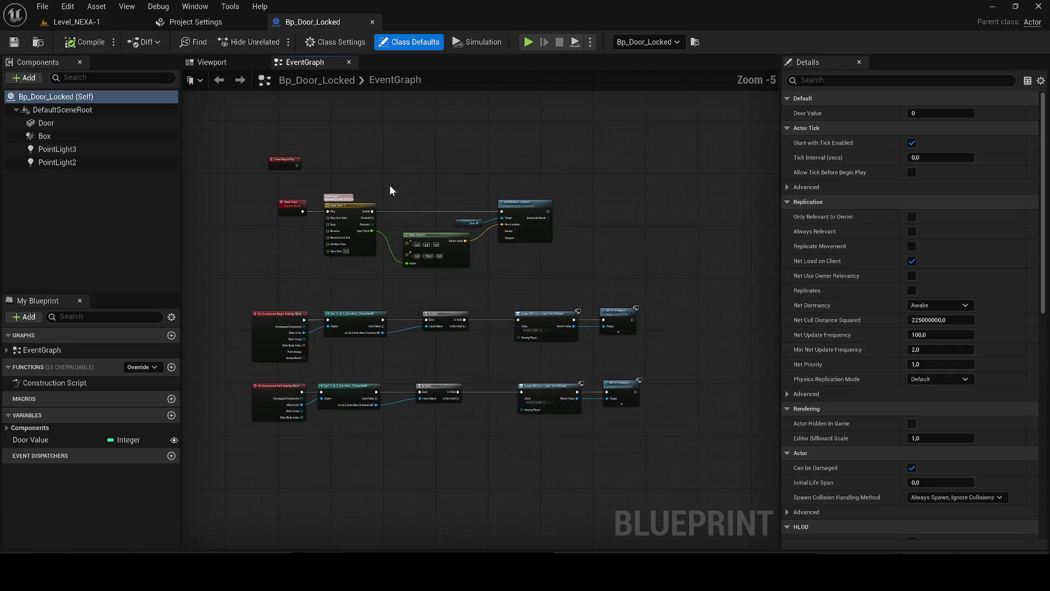
{"action": "scroll", "coordinate": [377, 318], "scroll_direction": "down", "scroll_amount": 1}
{"action": "left_click_drag", "start_coordinate": [335, 298], "coordinate": [336, 296]}
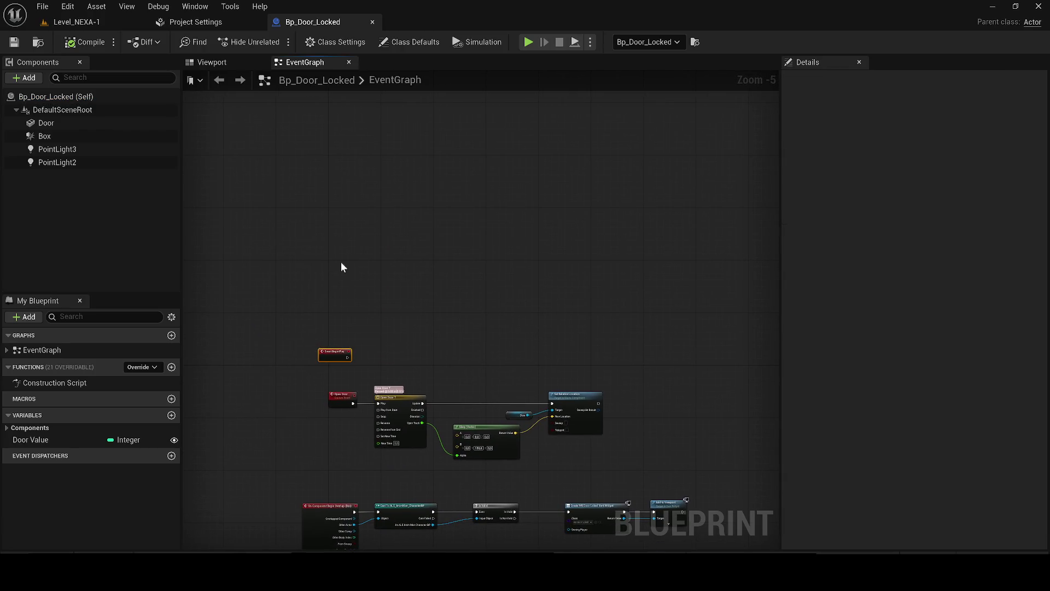
{"action": "right_click", "coordinate": [342, 266]}
{"action": "type", "text": "tick"}
{"action": "key", "text": "Return"}
Step: Try adding Door and point light references to the graph, then undo them
{"action": "left_click_drag", "start_coordinate": [312, 323], "coordinate": [336, 354]}
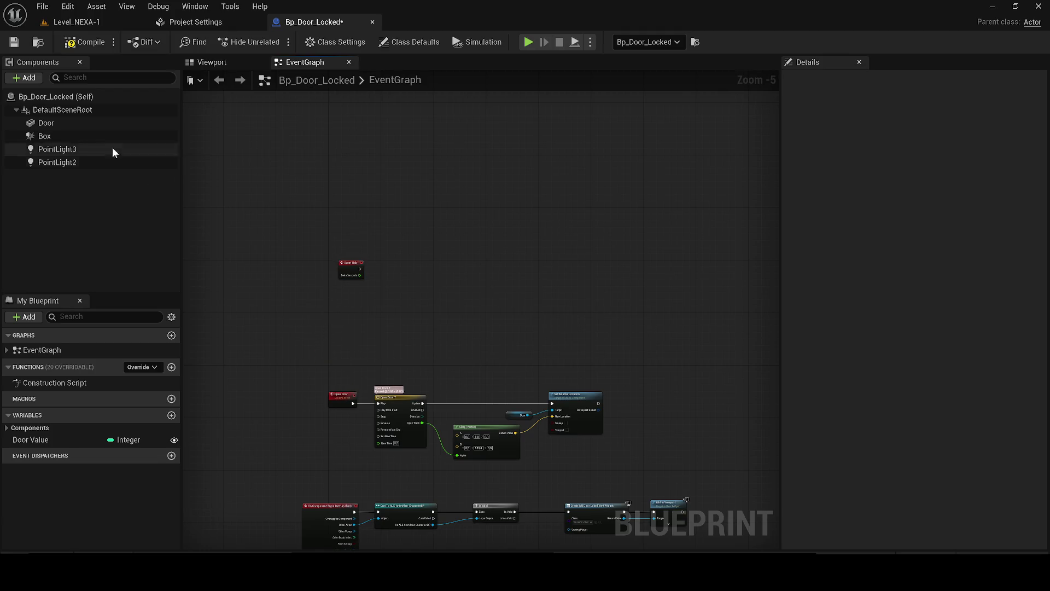
{"action": "left_click", "coordinate": [81, 121]}
{"action": "mouse_move", "coordinate": [81, 121]}
{"action": "left_mouse_down"}
{"action": "mouse_move", "coordinate": [340, 213]}
{"action": "mouse_move", "coordinate": [401, 287]}
{"action": "left_mouse_up"}
{"action": "scroll", "coordinate": [400, 287], "scroll_direction": "up", "scroll_amount": 4}
{"action": "left_click", "coordinate": [207, 66]}
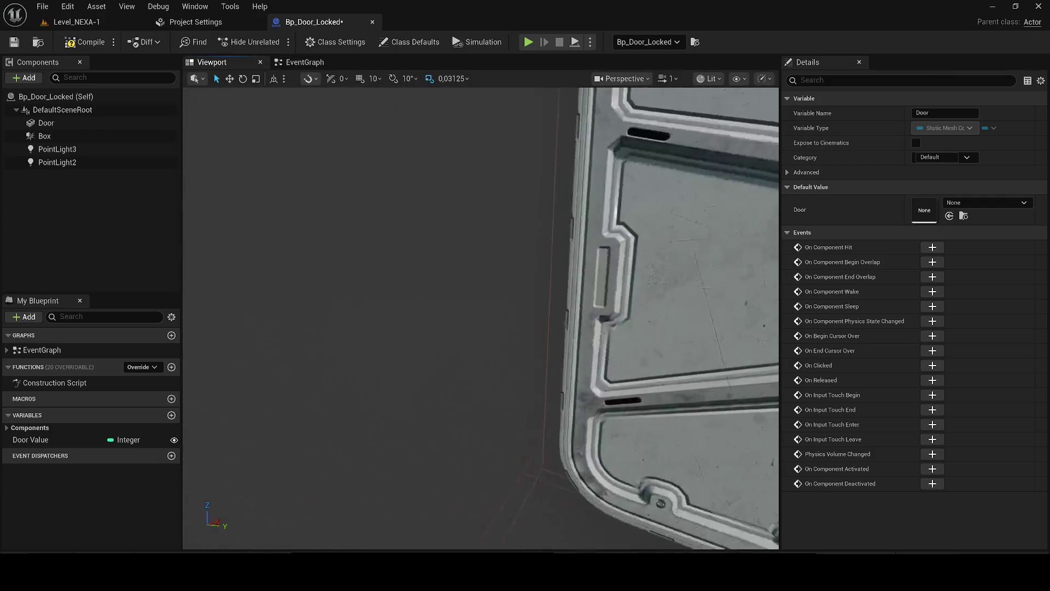
{"action": "left_click", "coordinate": [471, 327]}
{"action": "left_click", "coordinate": [305, 62]}
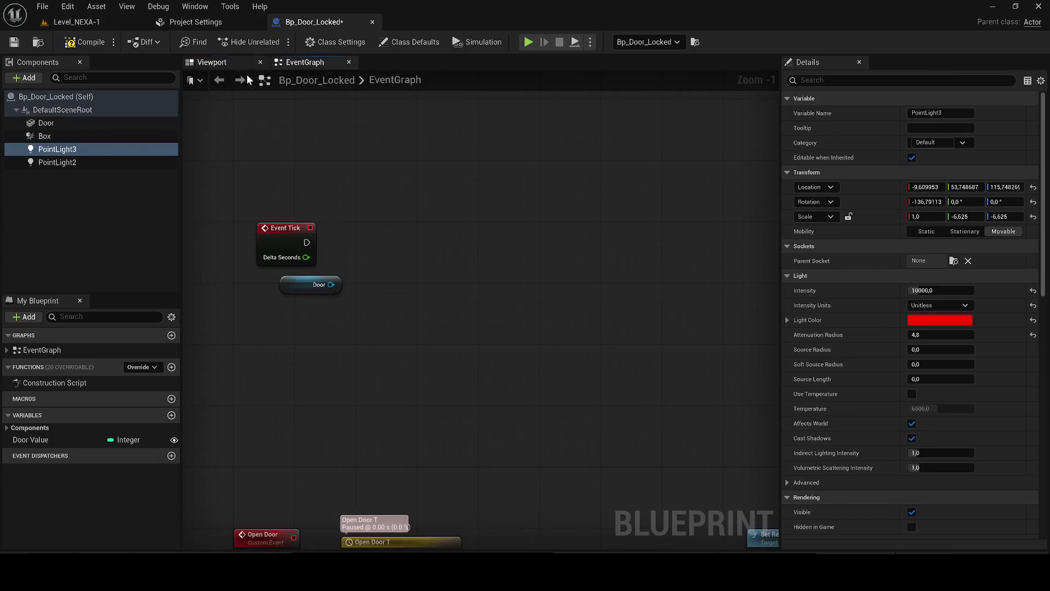
{"action": "left_click", "coordinate": [99, 159], "text": "ctrl"}
{"action": "left_click_drag", "start_coordinate": [99, 160], "coordinate": [315, 337]}
{"action": "key", "text": "ctrl+z"}
{"action": "key", "text": "ctrl+z"}
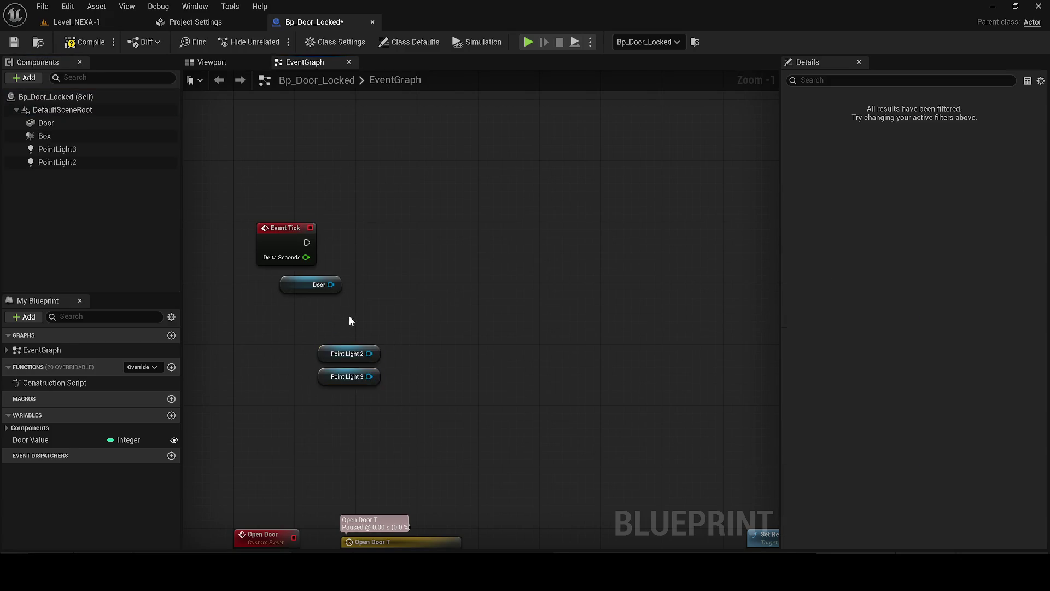
{"action": "key", "text": "ctrl+z"}
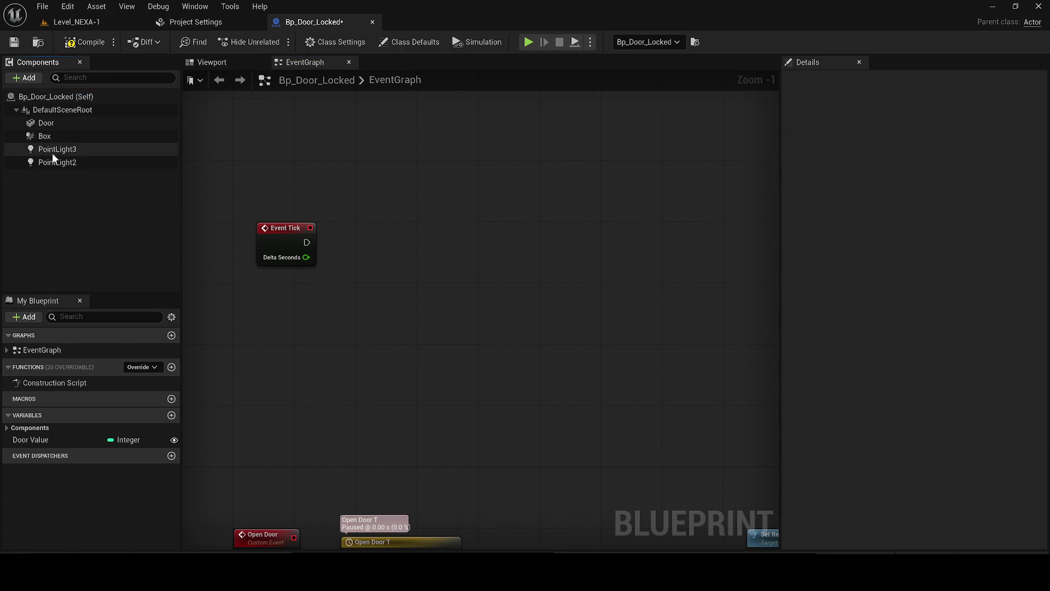
Step: Place Point Light 2 and 3 references and a Set Visibility node targeting both
{"action": "left_click", "coordinate": [69, 163]}
{"action": "left_click", "coordinate": [61, 148], "text": "ctrl"}
{"action": "mouse_move", "coordinate": [61, 148]}
{"action": "left_mouse_down"}
{"action": "mouse_move", "coordinate": [318, 322]}
{"action": "mouse_move", "coordinate": [409, 304]}
{"action": "left_mouse_up"}
{"action": "type", "text": "set"}
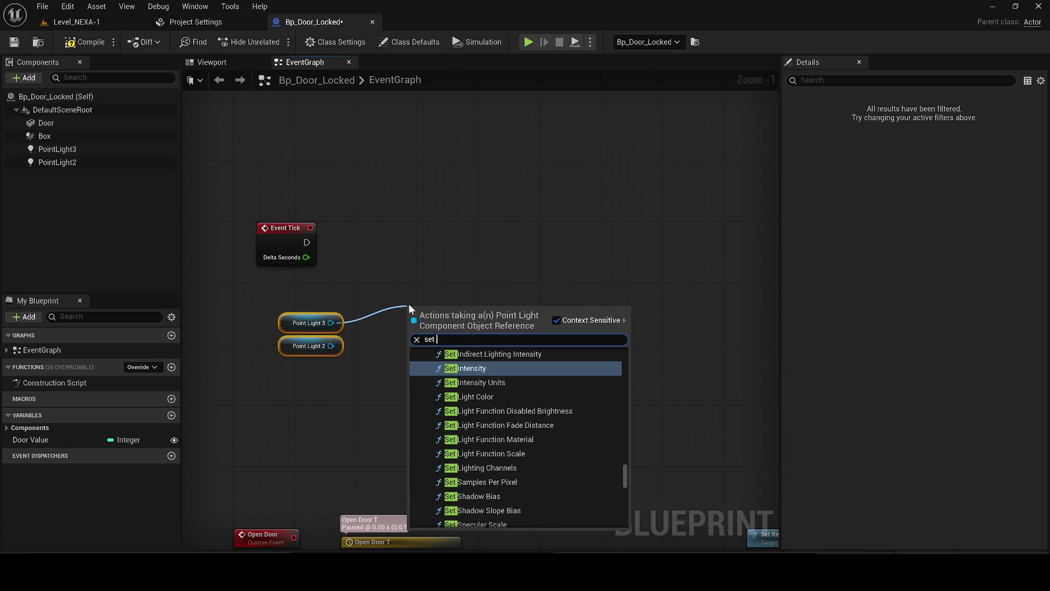
{"action": "type", "text": " visi"}
{"action": "key", "text": "Return"}
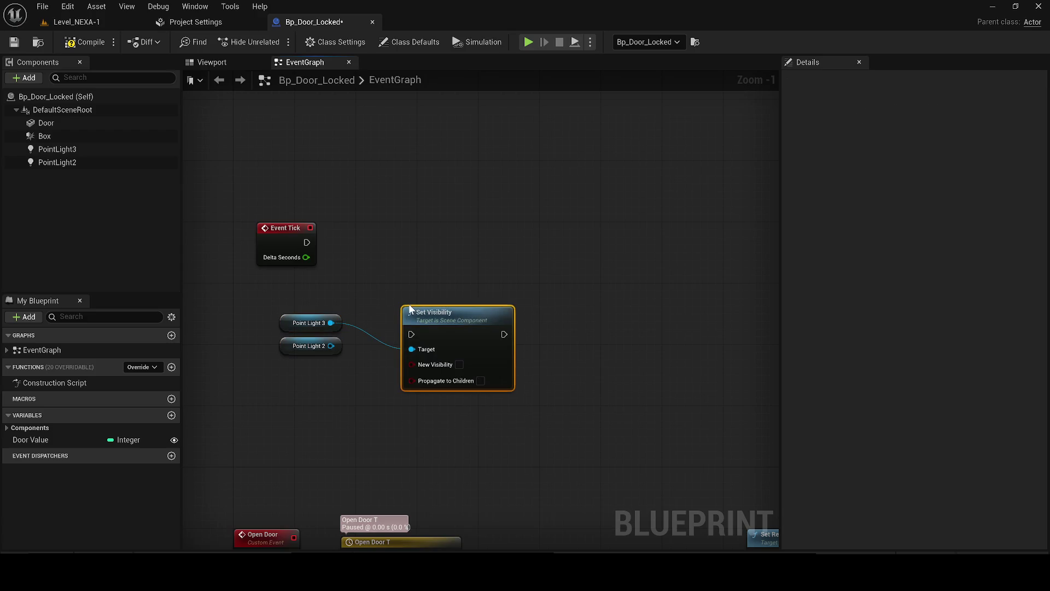
{"action": "left_click_drag", "start_coordinate": [412, 334], "coordinate": [307, 243]}
{"action": "mouse_move", "coordinate": [495, 351]}
{"action": "left_mouse_down"}
{"action": "mouse_move", "coordinate": [474, 273]}
{"action": "mouse_move", "coordinate": [458, 265]}
{"action": "left_mouse_up"}
{"action": "left_click_drag", "start_coordinate": [331, 346], "coordinate": [398, 273]}
{"action": "mouse_move", "coordinate": [307, 242]}
{"action": "left_mouse_down"}
{"action": "mouse_move", "coordinate": [296, 257]}
{"action": "mouse_move", "coordinate": [254, 234]}
{"action": "left_mouse_up"}
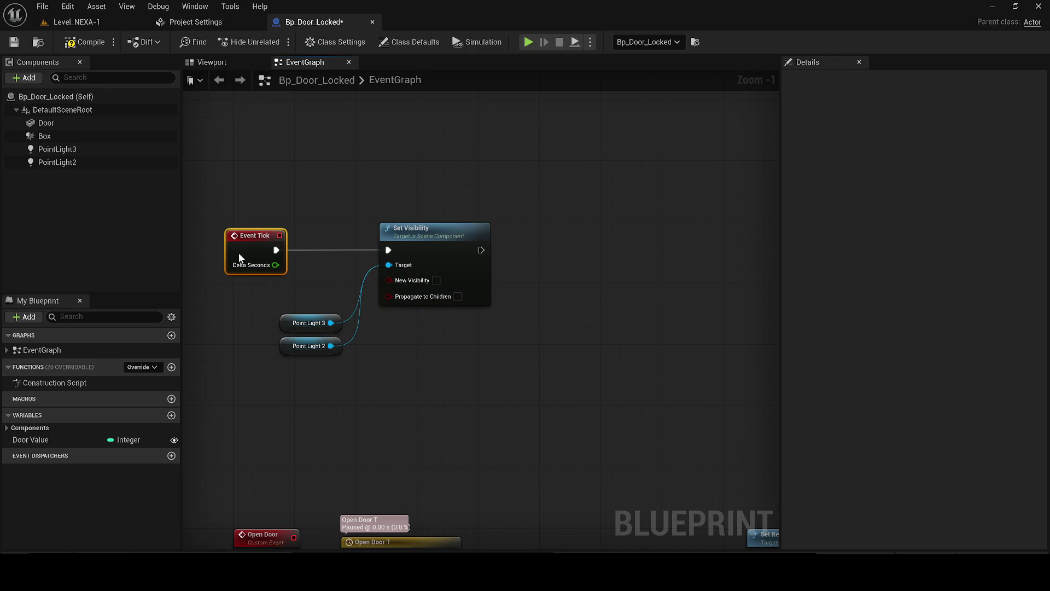
Step: Insert a 0.2 s Retriggerable Delay after Event Tick and make Set Visibility turn the lights on
{"action": "left_click_drag", "start_coordinate": [365, 250], "coordinate": [376, 189]}
{"action": "type", "text": "reti"}
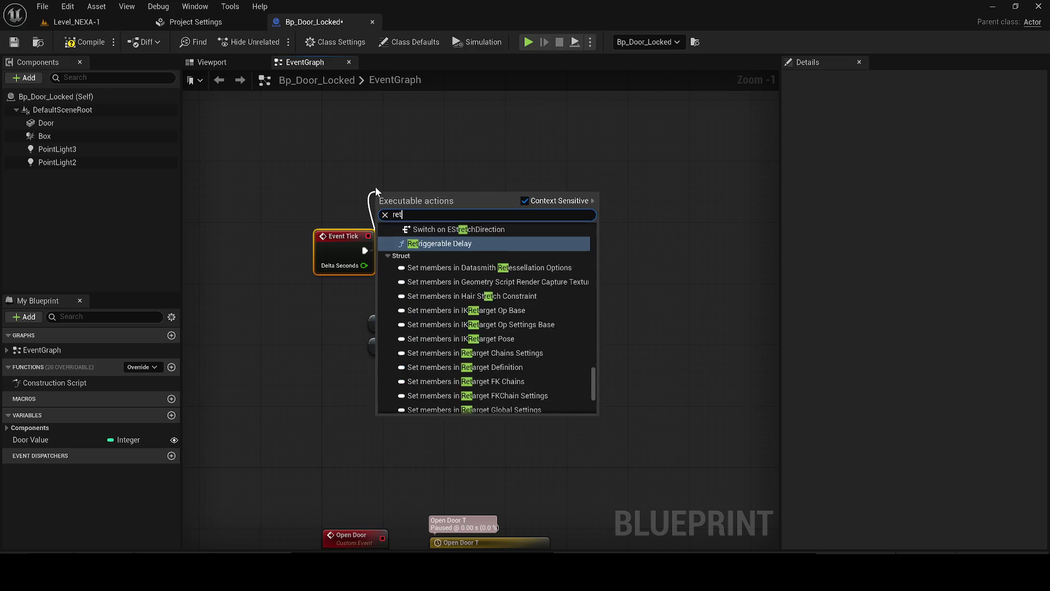
{"action": "key", "text": "BackSpace"}
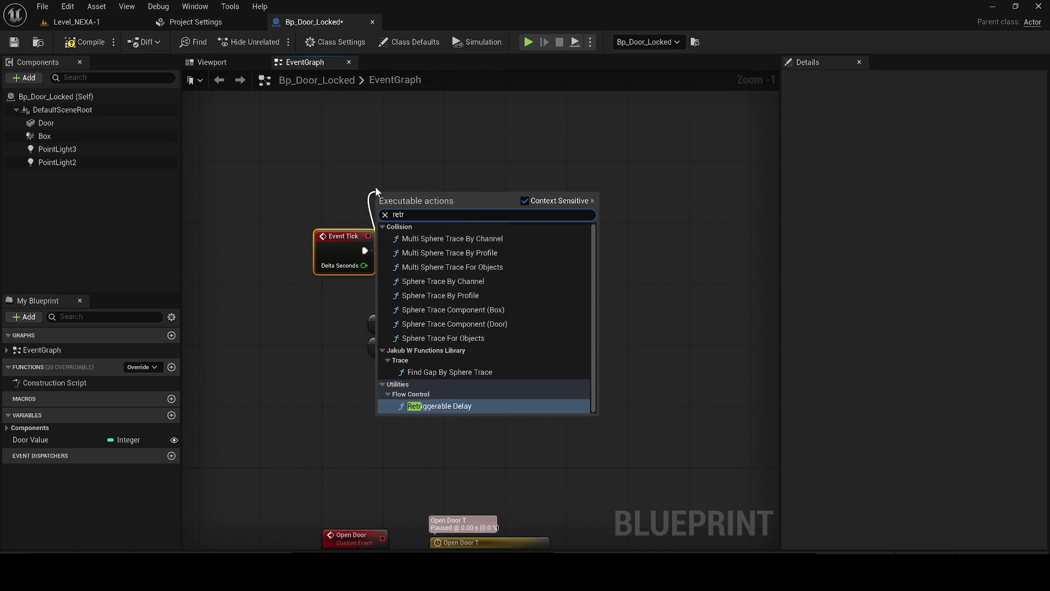
{"action": "type", "text": "rig"}
{"action": "key", "text": "Return"}
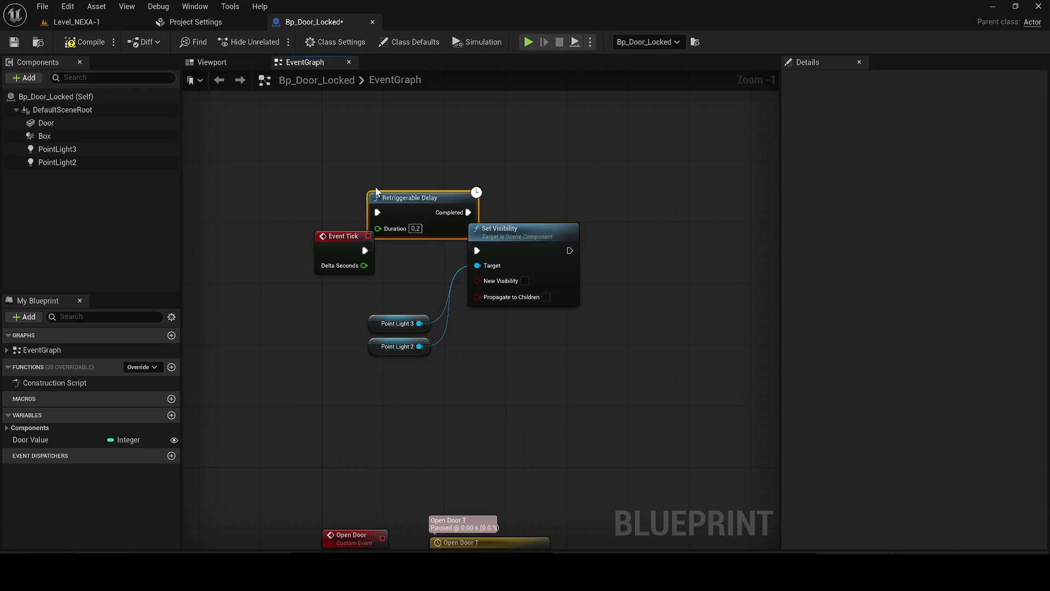
{"action": "left_click_drag", "start_coordinate": [415, 274], "coordinate": [259, 274]}
{"action": "left_click_drag", "start_coordinate": [483, 228], "coordinate": [398, 265]}
{"action": "left_click", "coordinate": [600, 309]}
Step: Duplicate the visibility nodes and chain them after a 1.0 s Delay to hide the lights
{"action": "mouse_move", "coordinate": [586, 422]}
{"action": "left_mouse_down"}
{"action": "mouse_move", "coordinate": [454, 327]}
{"action": "mouse_move", "coordinate": [477, 283]}
{"action": "left_mouse_up"}
{"action": "key", "text": "ctrl+c"}
{"action": "key", "text": "ctrl+v"}
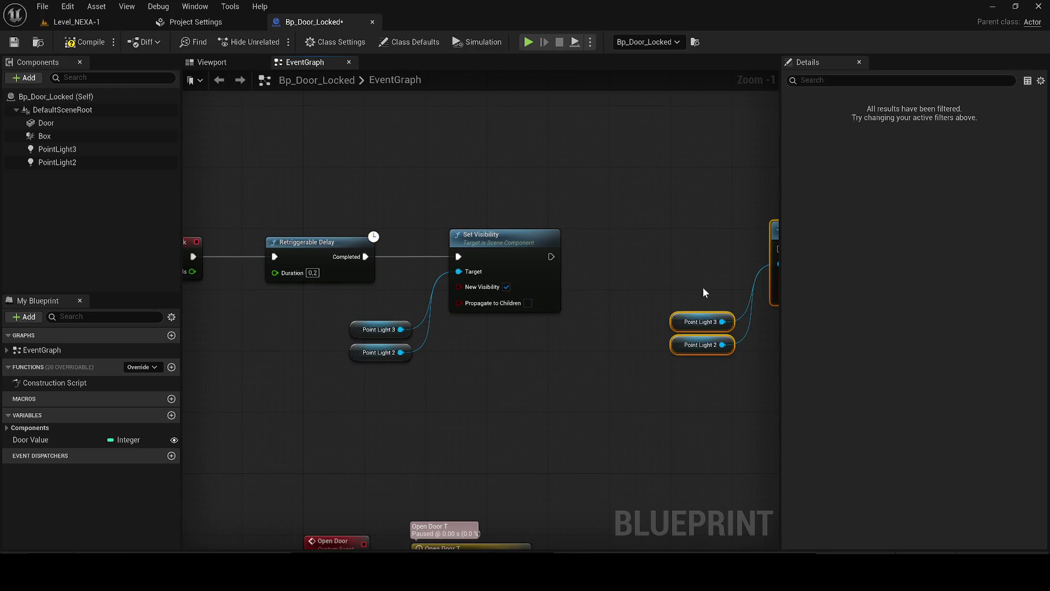
{"action": "left_click_drag", "start_coordinate": [703, 293], "coordinate": [435, 285]}
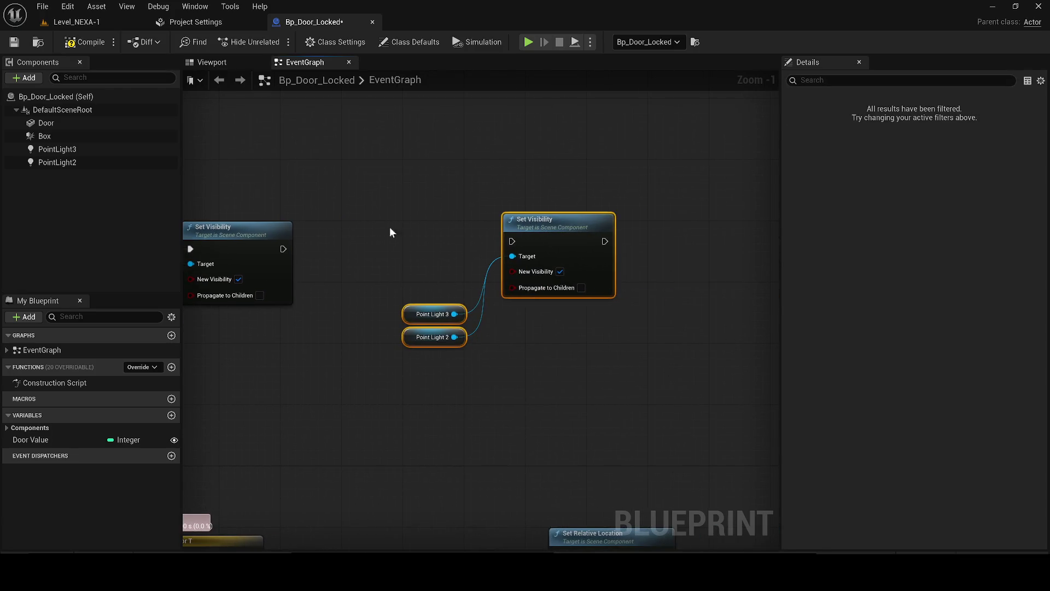
{"action": "left_click", "coordinate": [350, 251]}
{"action": "left_click", "coordinate": [397, 280]}
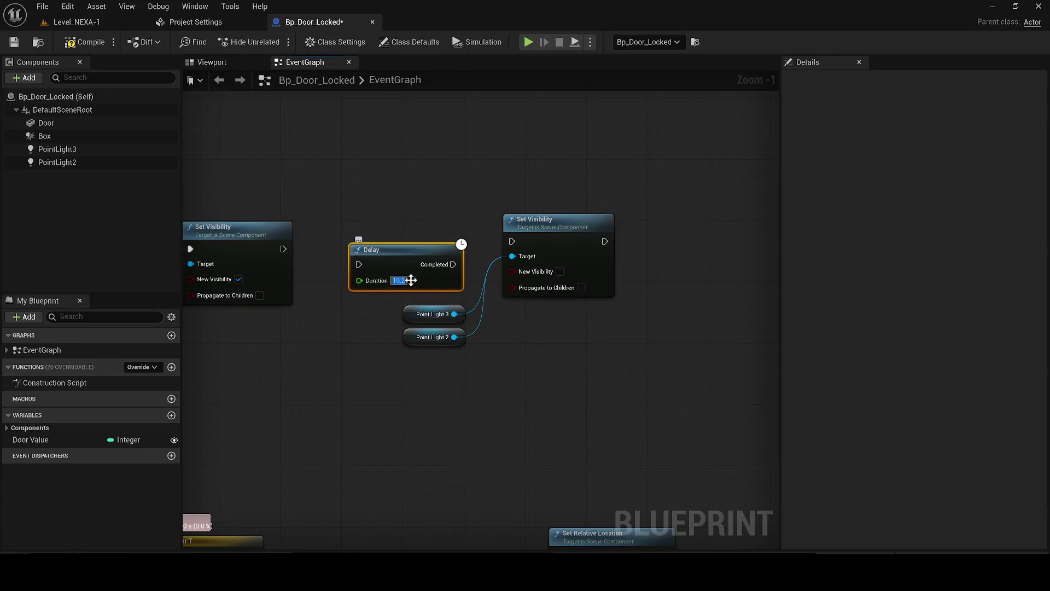
{"action": "left_click_drag", "start_coordinate": [359, 264], "coordinate": [284, 249]}
{"action": "mouse_move", "coordinate": [408, 268]}
{"action": "left_mouse_down"}
{"action": "mouse_move", "coordinate": [396, 239]}
{"action": "mouse_move", "coordinate": [523, 245]}
{"action": "left_mouse_up"}
{"action": "left_click", "coordinate": [552, 255]}
Step: Select the copied Point Light nodes and save Bp_Door_Locked
{"action": "scroll", "coordinate": [547, 258], "scroll_direction": "down", "scroll_amount": 1}
{"action": "mouse_move", "coordinate": [583, 399]}
{"action": "left_mouse_down"}
{"action": "mouse_move", "coordinate": [514, 311]}
{"action": "mouse_move", "coordinate": [516, 322]}
{"action": "left_mouse_up"}
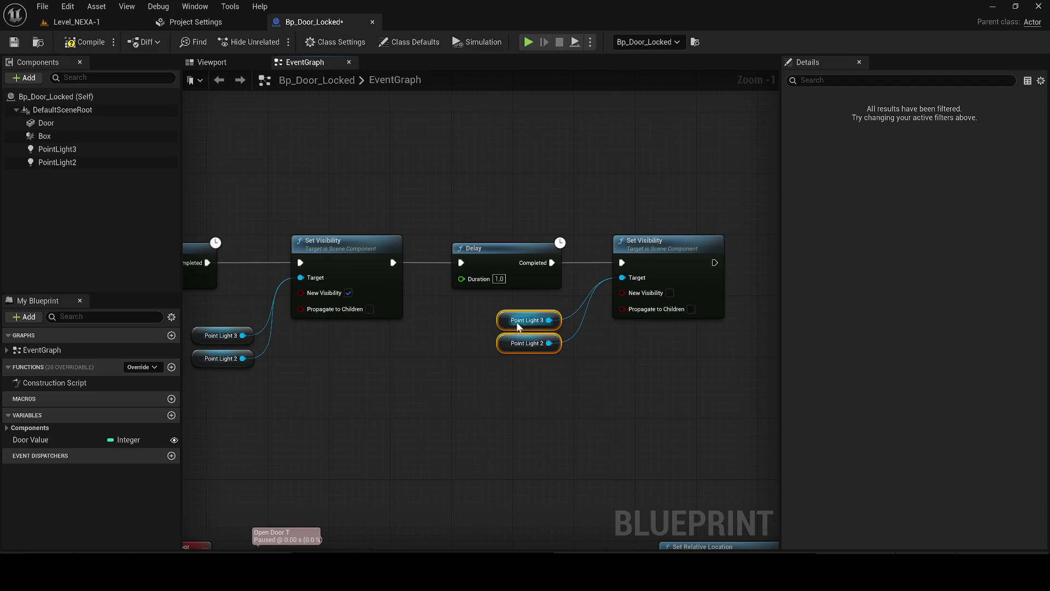
{"action": "scroll", "coordinate": [539, 336], "scroll_direction": "down", "scroll_amount": 1}
{"action": "left_click", "coordinate": [14, 41]}
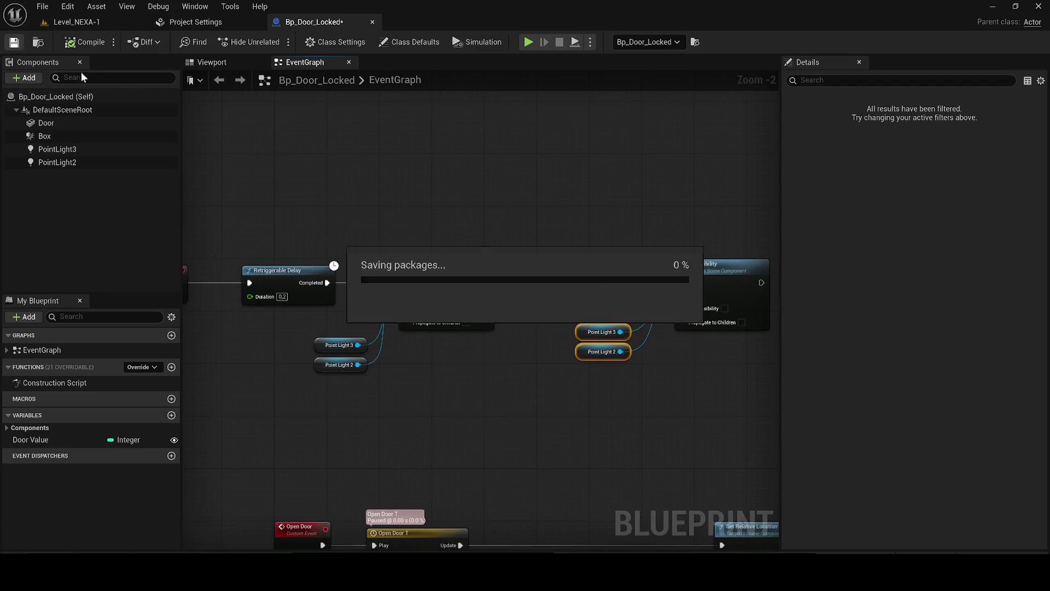
{"action": "scroll", "coordinate": [426, 245], "scroll_direction": "down", "scroll_amount": 1}
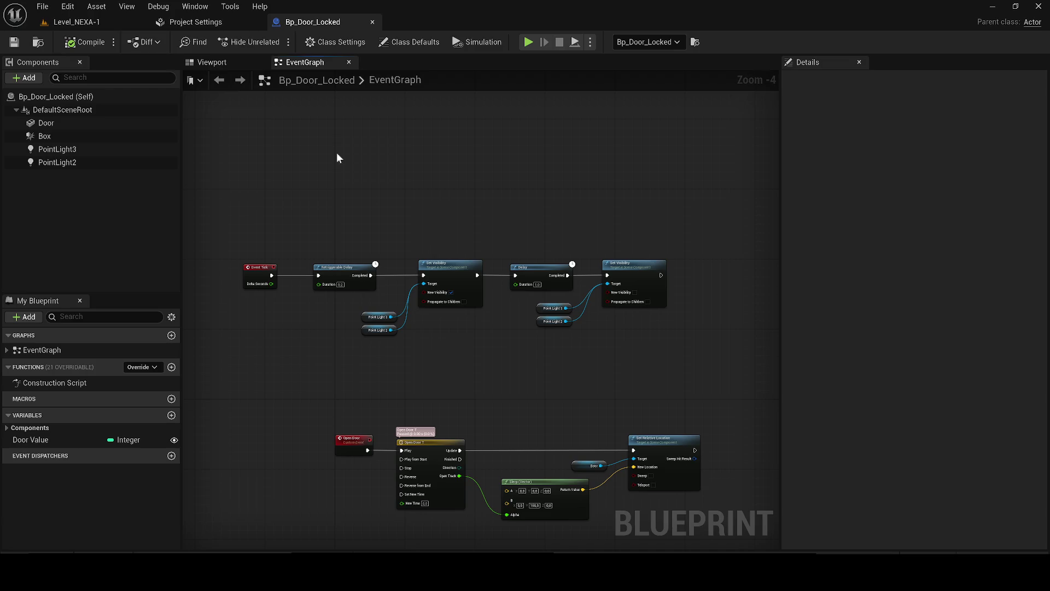
{"action": "left_click", "coordinate": [76, 22]}
Step: Play-test the level, walking the character up to the locked door
{"action": "key", "text": "alt+p"}
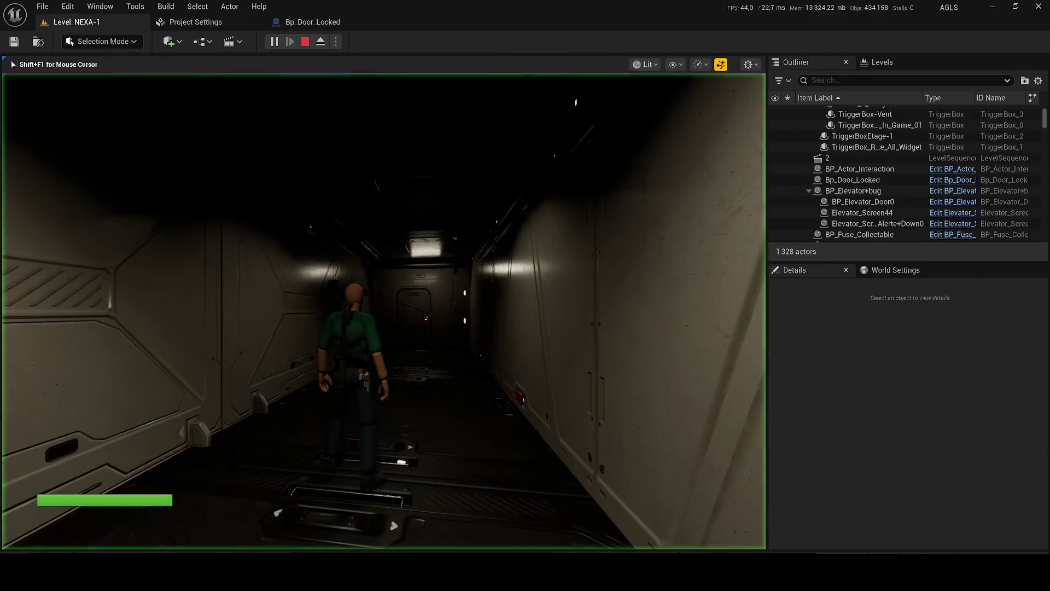
{"action": "key", "text": "w"}
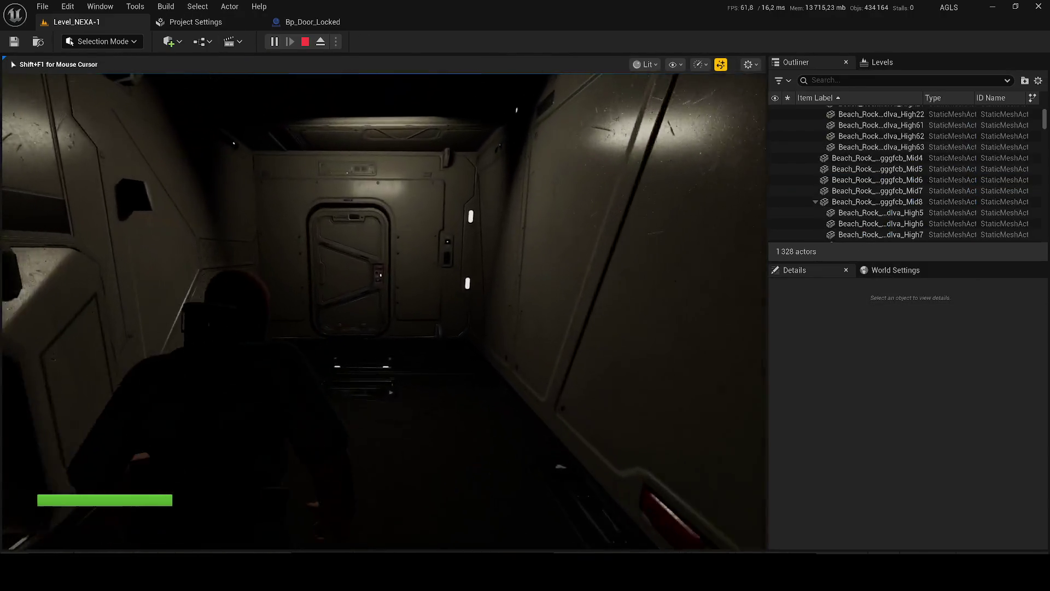
{"action": "key", "text": "Escape"}
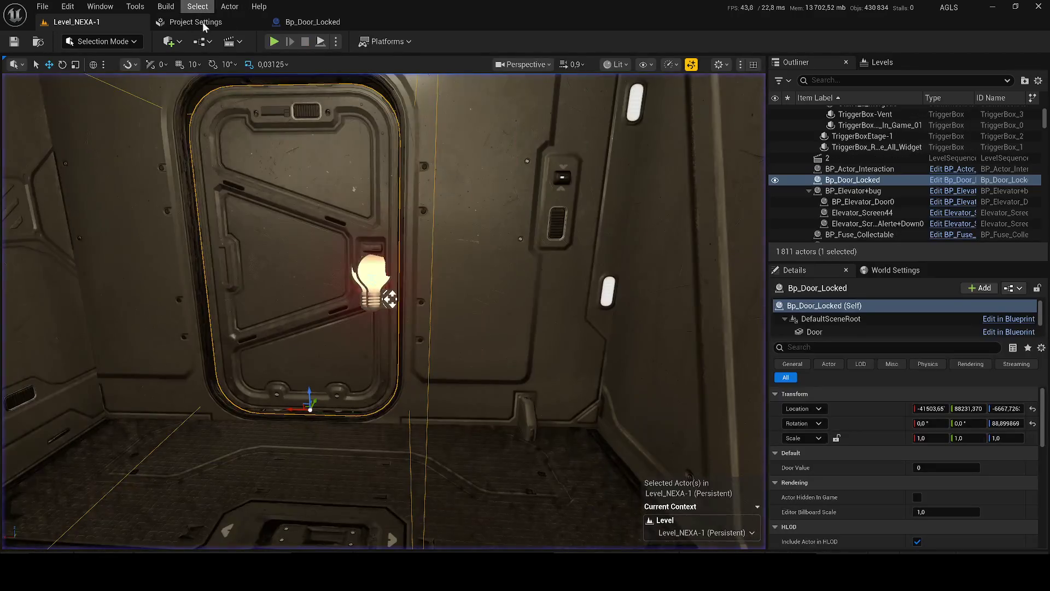
Step: In Bp_Door_Locked, wire the second Set Visibility back to the Retriggerable Delay
{"action": "left_click_drag", "start_coordinate": [197, 22], "coordinate": [320, 24]}
{"action": "left_click_drag", "start_coordinate": [660, 275], "coordinate": [318, 276]}
{"action": "scroll", "coordinate": [317, 274], "scroll_direction": "up", "scroll_amount": 1}
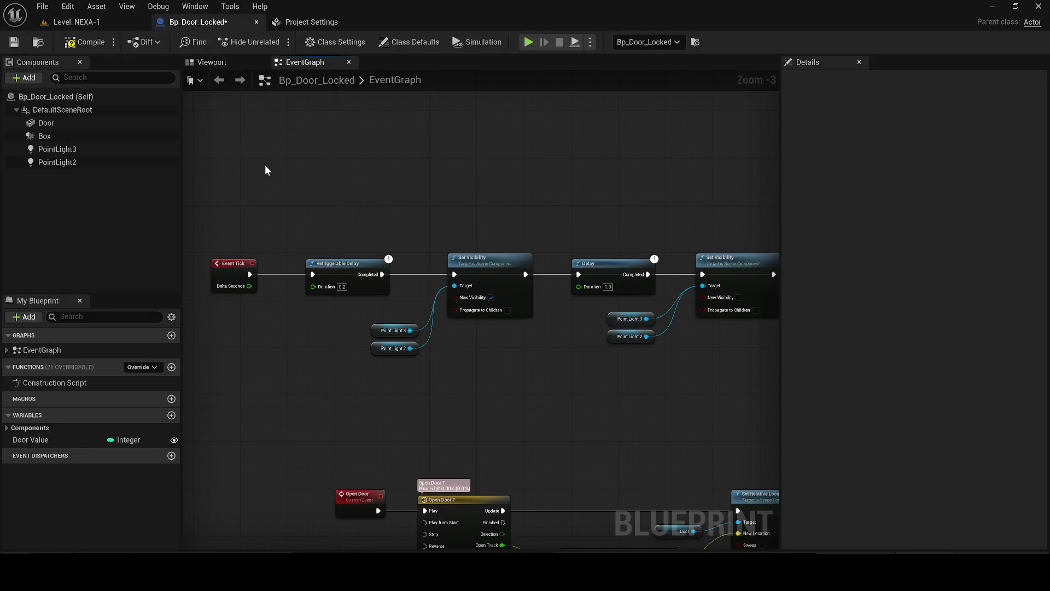
Step: Play-test again at the locked door, then return to the door blueprint's event graph
{"action": "left_click", "coordinate": [101, 22]}
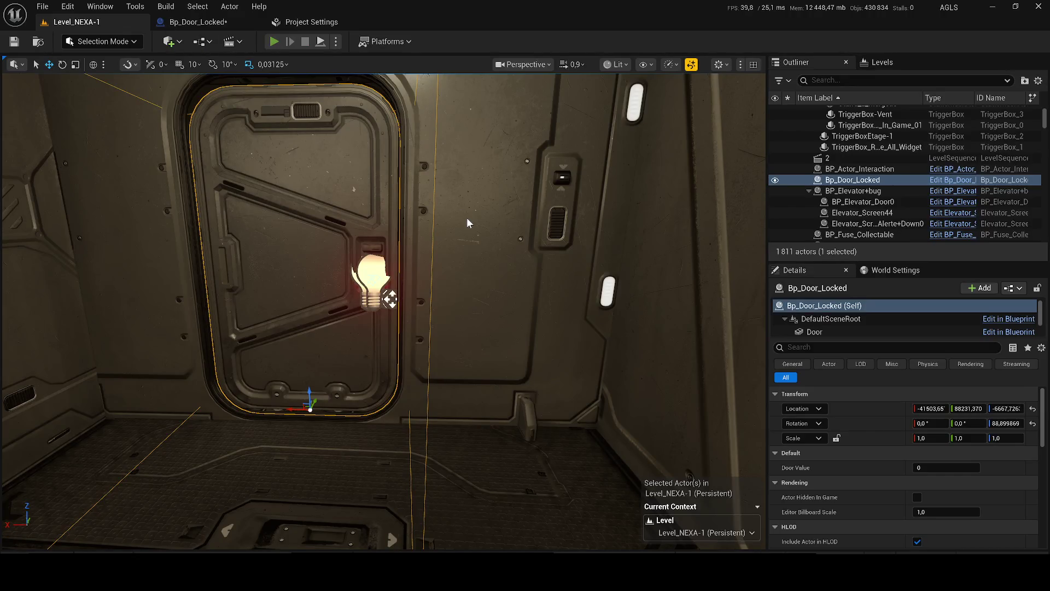
{"action": "key", "text": "alt+p"}
{"action": "key", "text": "w"}
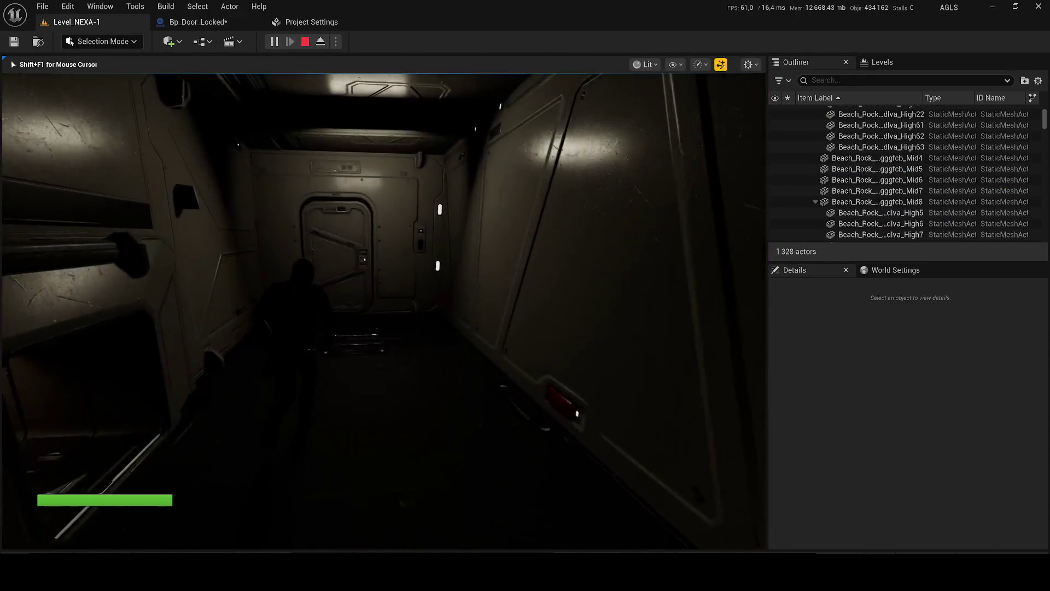
{"action": "key", "text": "s"}
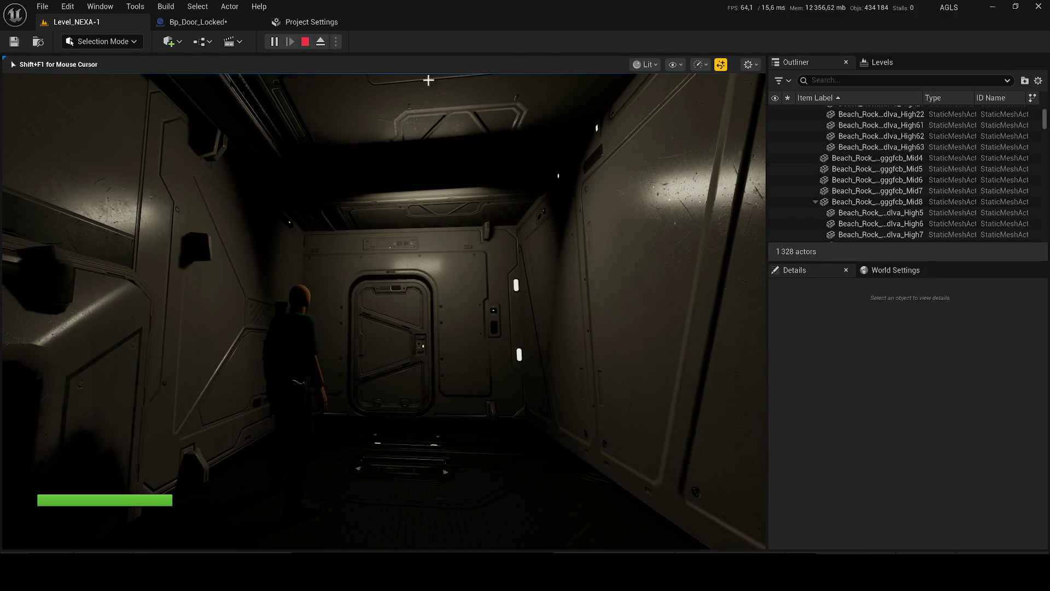
{"action": "key", "text": "Escape"}
{"action": "left_click", "coordinate": [198, 22]}
{"action": "scroll", "coordinate": [334, 143], "scroll_direction": "down", "scroll_amount": 3}
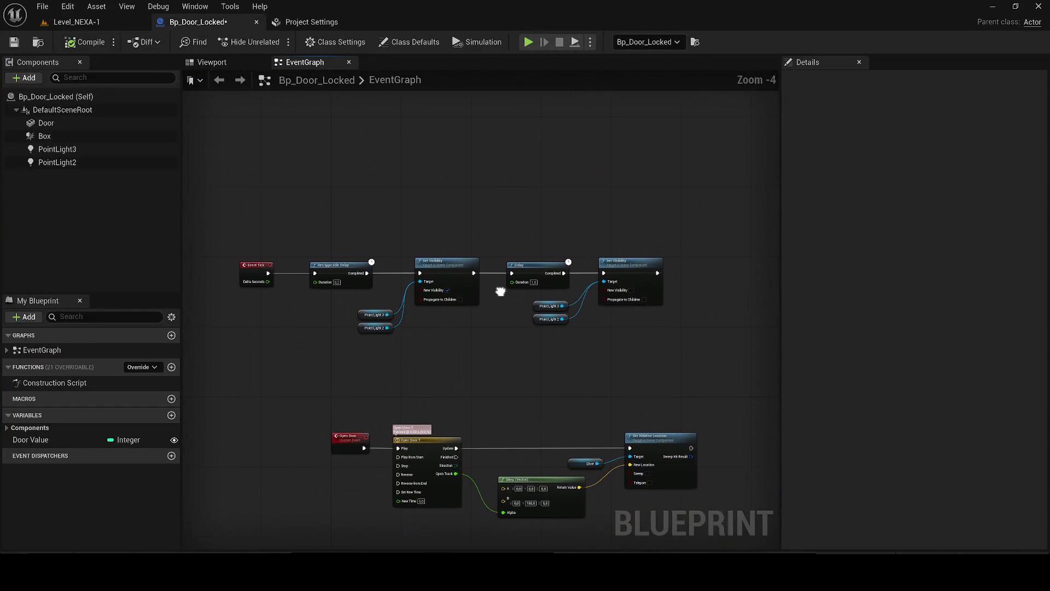
Step: Move the Retriggerable Delay node up and left to make room in the Event Tick graph
{"action": "scroll", "coordinate": [500, 291], "scroll_direction": "up", "scroll_amount": 1}
{"action": "mouse_move", "coordinate": [336, 286]}
{"action": "left_mouse_down"}
{"action": "mouse_move", "coordinate": [303, 211]}
{"action": "mouse_move", "coordinate": [320, 207]}
{"action": "left_mouse_up"}
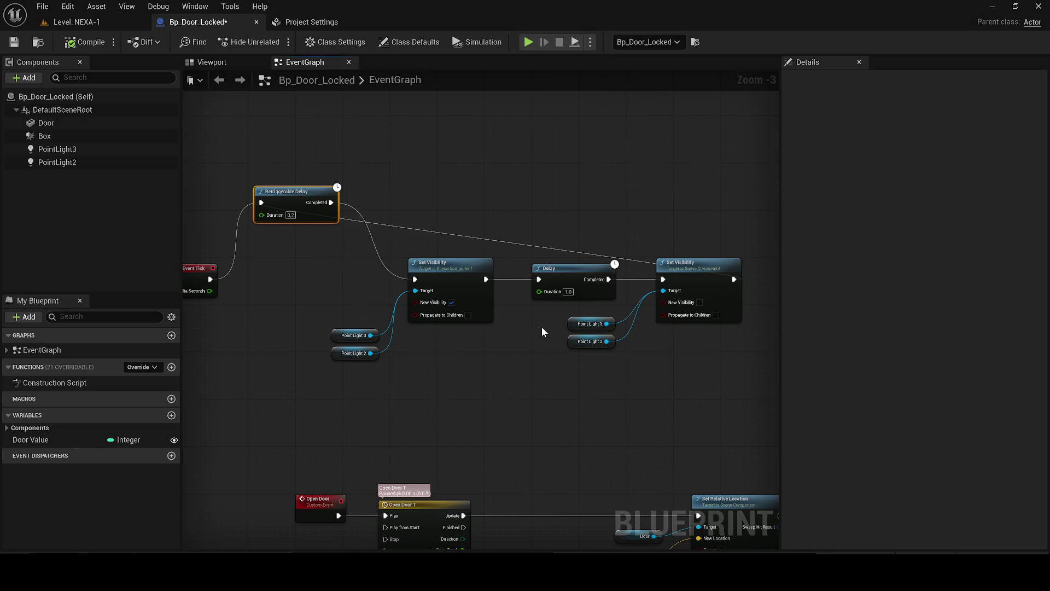
{"action": "left_click_drag", "start_coordinate": [541, 327], "coordinate": [584, 364]}
{"action": "scroll", "coordinate": [354, 304], "scroll_direction": "up", "scroll_amount": 1}
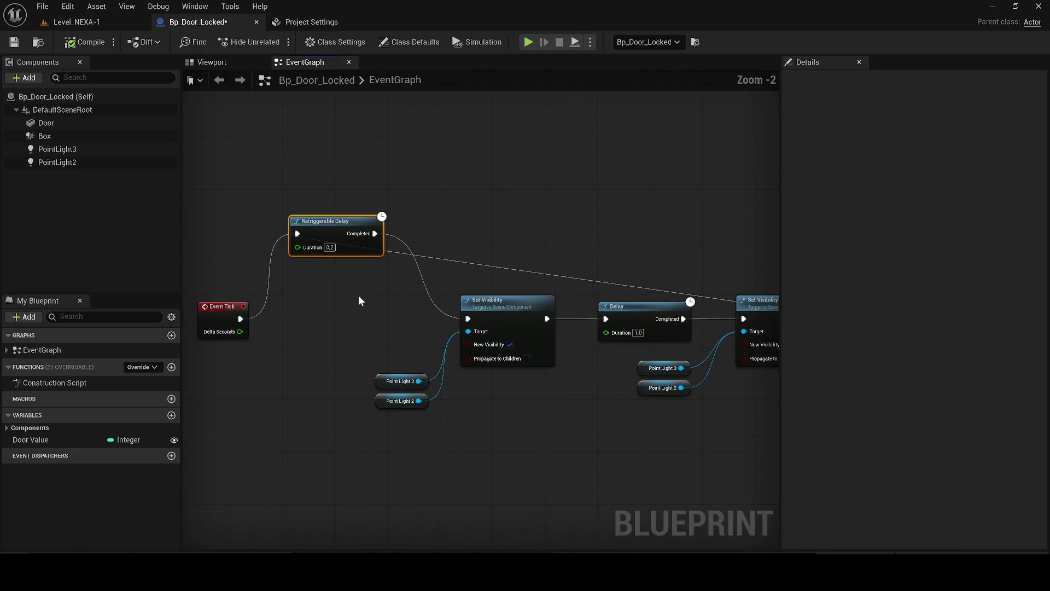
Step: Add a Delay node after Retriggerable Delay's Completed output and tidy the Event Tick nodes
{"action": "left_click", "coordinate": [334, 281]}
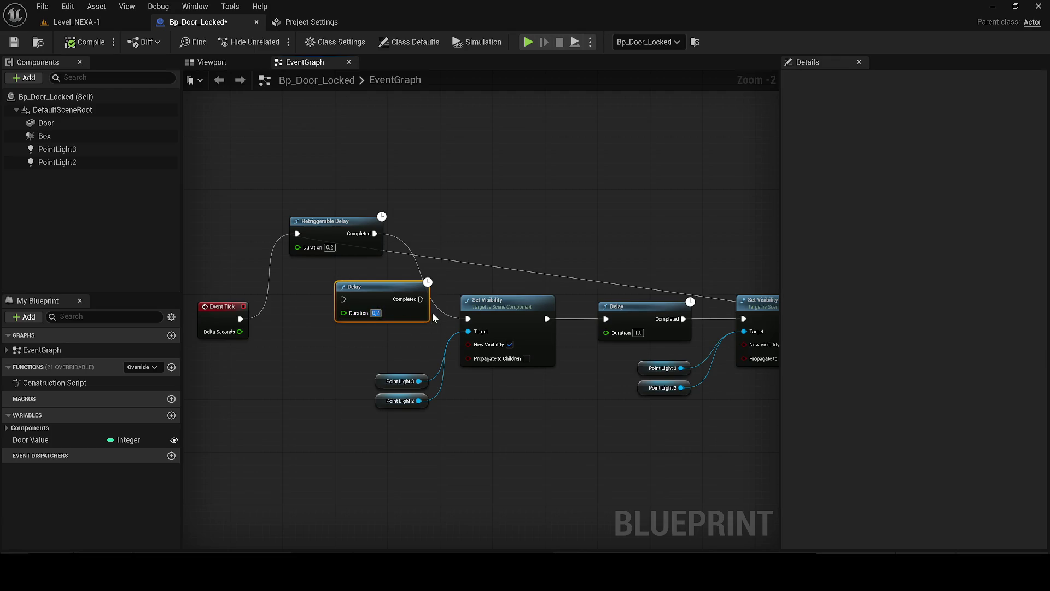
{"action": "mouse_move", "coordinate": [375, 308]}
{"action": "left_mouse_down"}
{"action": "mouse_move", "coordinate": [375, 328]}
{"action": "mouse_move", "coordinate": [375, 234]}
{"action": "left_mouse_up"}
{"action": "left_click_drag", "start_coordinate": [427, 335], "coordinate": [322, 256]}
{"action": "mouse_move", "coordinate": [520, 248]}
{"action": "left_mouse_down"}
{"action": "mouse_move", "coordinate": [415, 255]}
{"action": "mouse_move", "coordinate": [455, 330]}
{"action": "left_mouse_up"}
{"action": "left_click_drag", "start_coordinate": [370, 213], "coordinate": [271, 195]}
{"action": "left_click_drag", "start_coordinate": [226, 237], "coordinate": [218, 287]}
{"action": "left_click", "coordinate": [109, 21]}
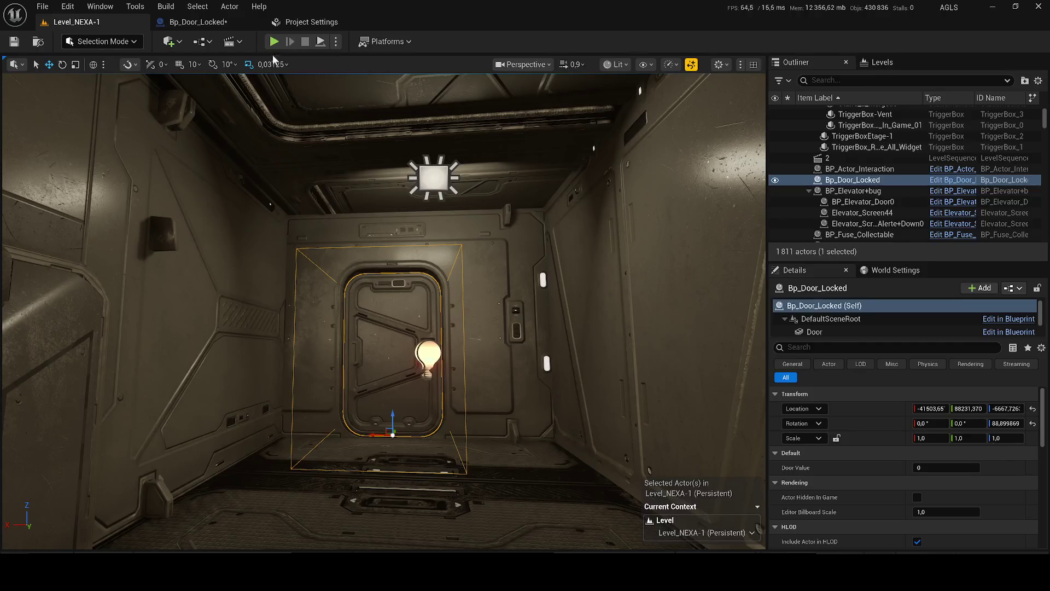
Step: Play-test the level, walking up to the locked door and backing away
{"action": "key", "text": "alt+p"}
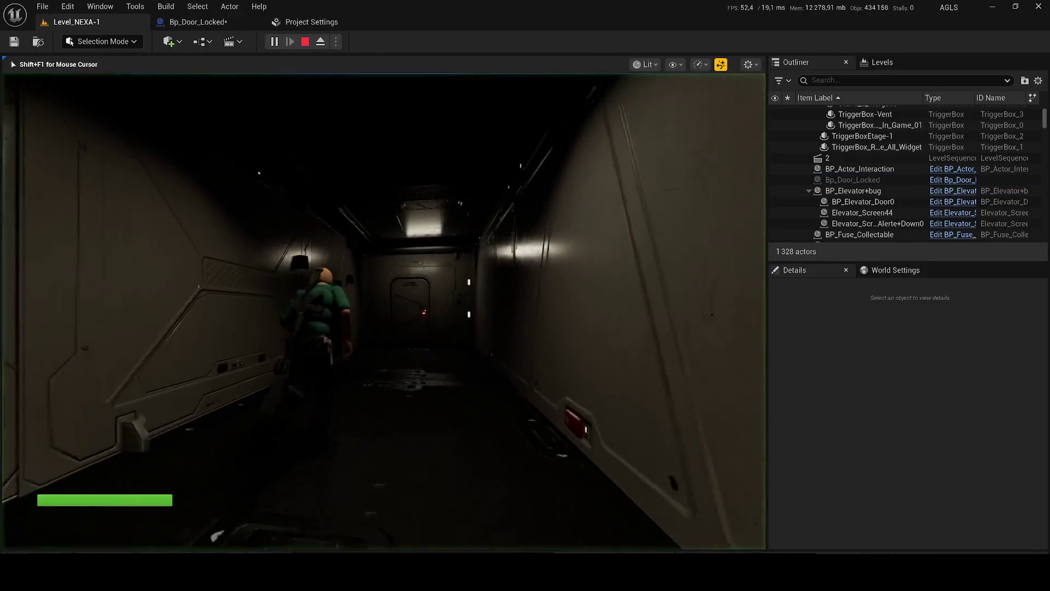
{"action": "key", "text": "w"}
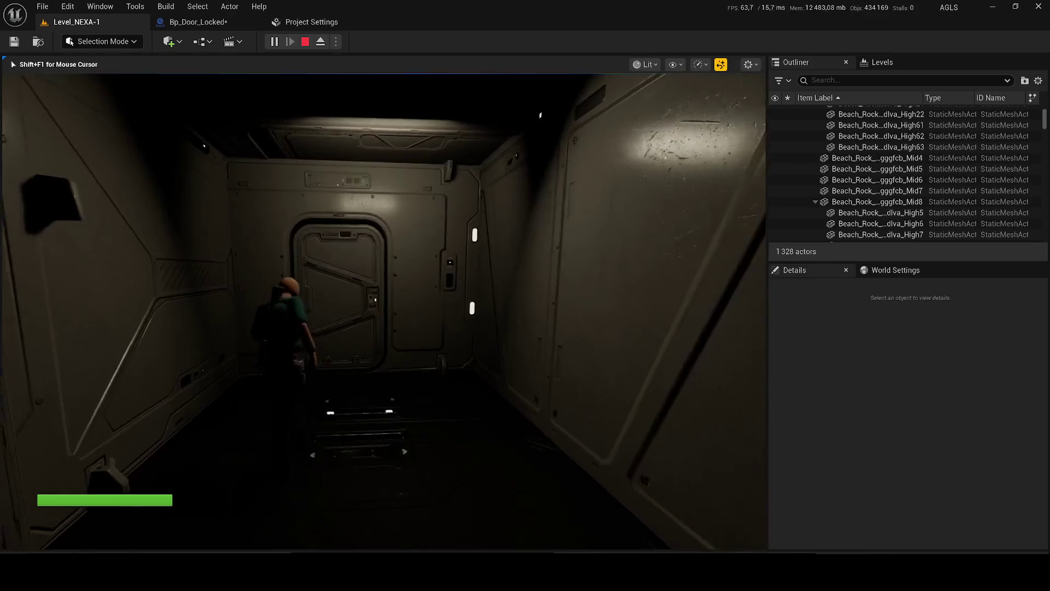
{"action": "key", "text": "s"}
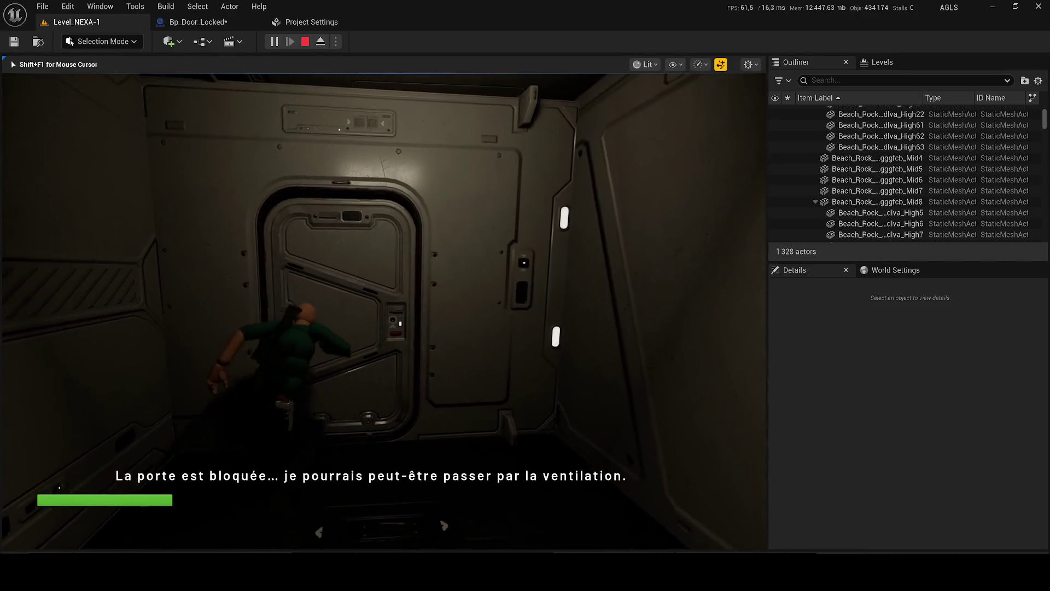
{"action": "key", "text": "w"}
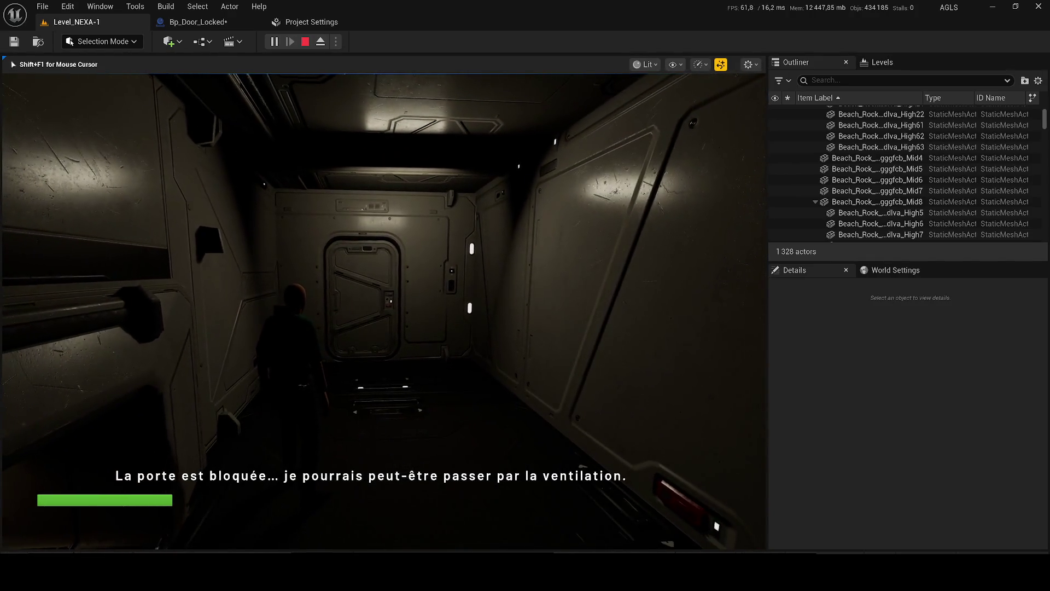
{"action": "key", "text": "Escape"}
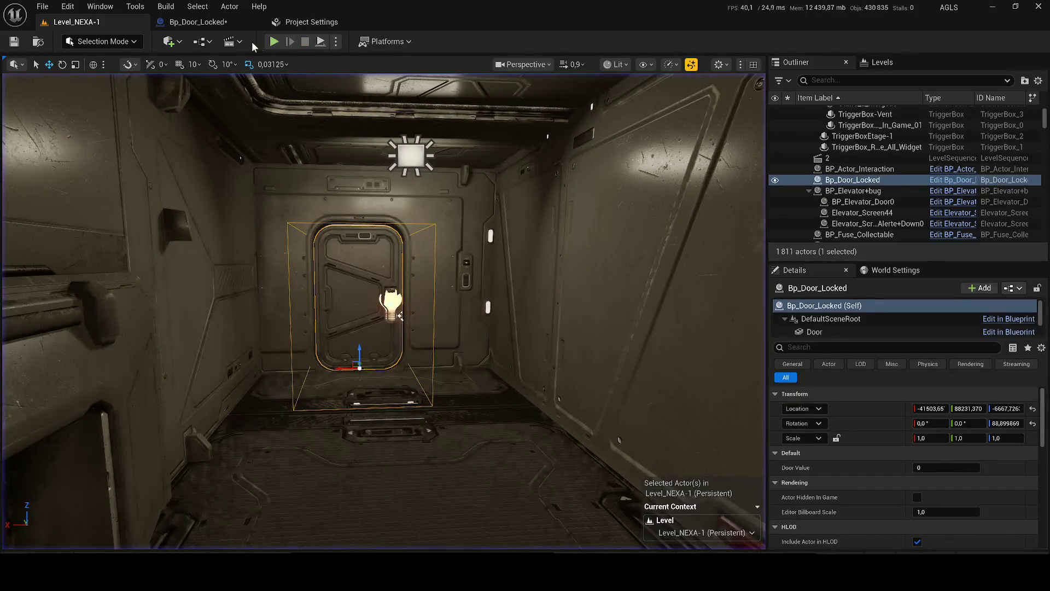
Step: Wire Event Tick's Delta Seconds into Retriggerable Delay Duration, then play-test walking to the door
{"action": "left_click", "coordinate": [198, 22]}
{"action": "left_click_drag", "start_coordinate": [311, 343], "coordinate": [247, 342]}
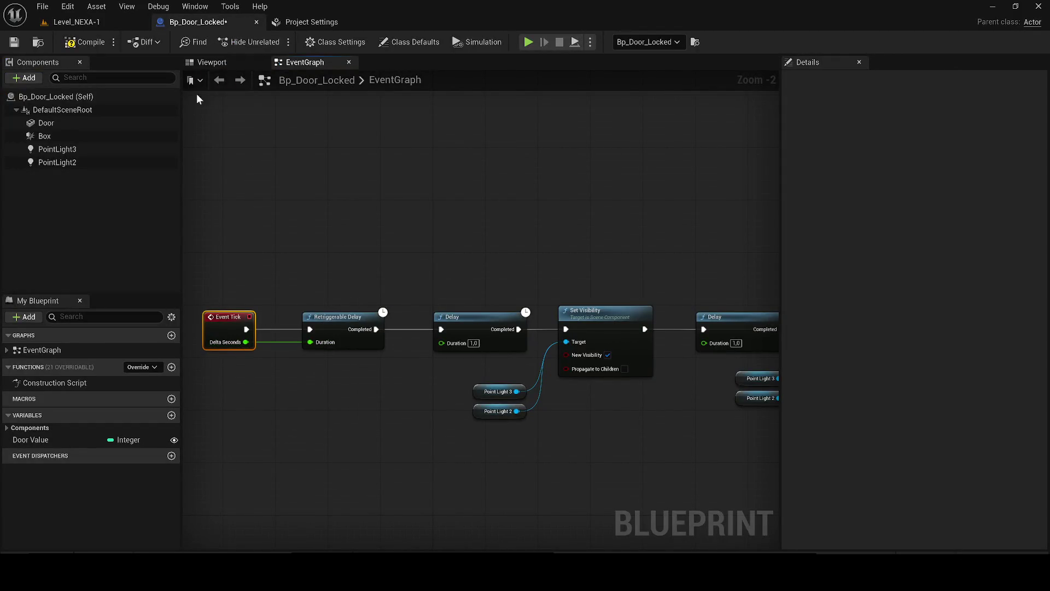
{"action": "left_click", "coordinate": [104, 22]}
{"action": "key", "text": "alt+p"}
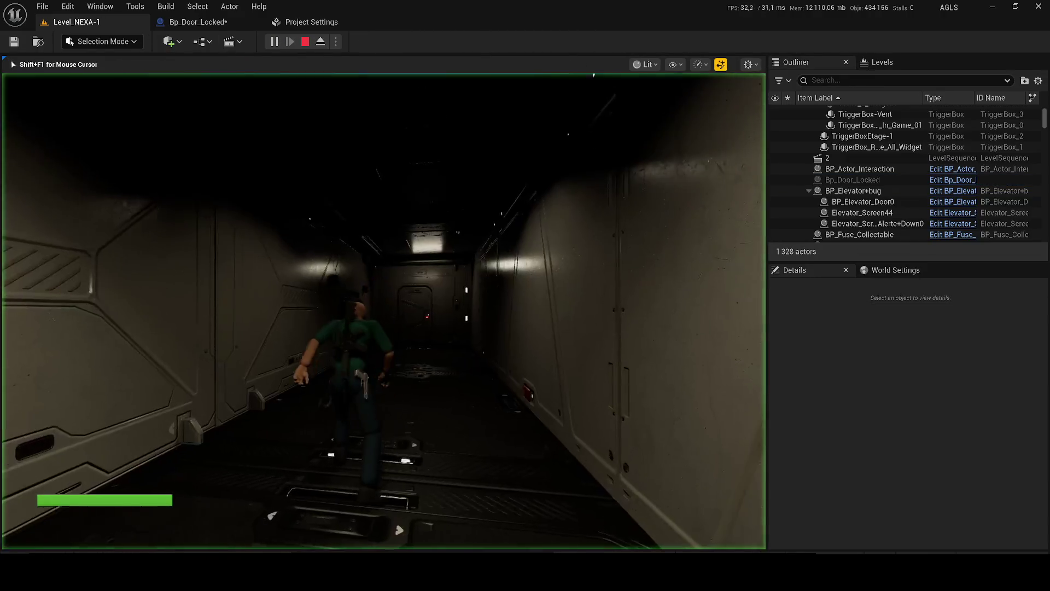
{"action": "key", "text": "w"}
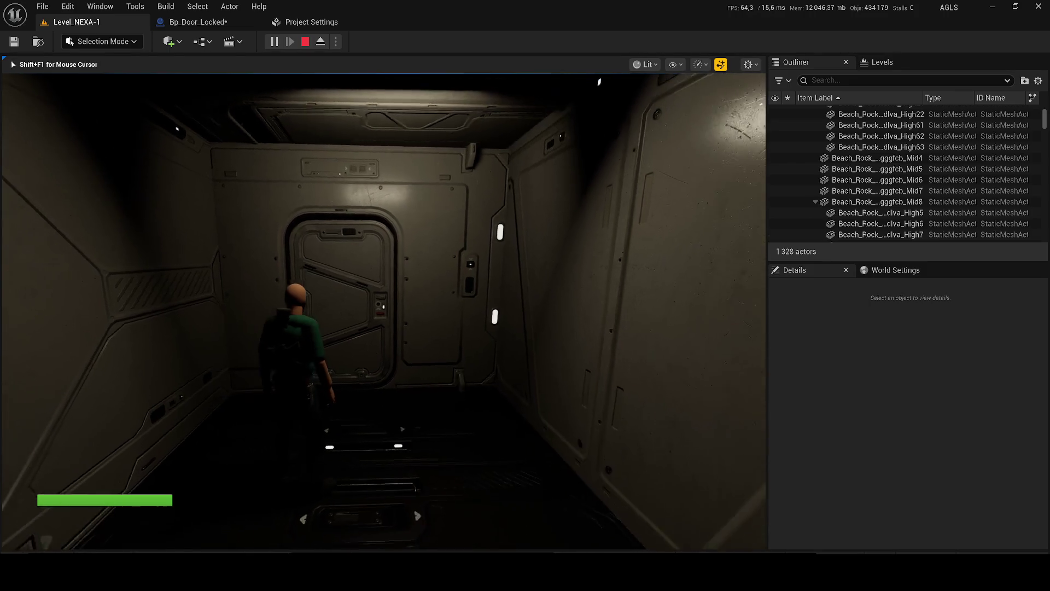
{"action": "key", "text": "Escape"}
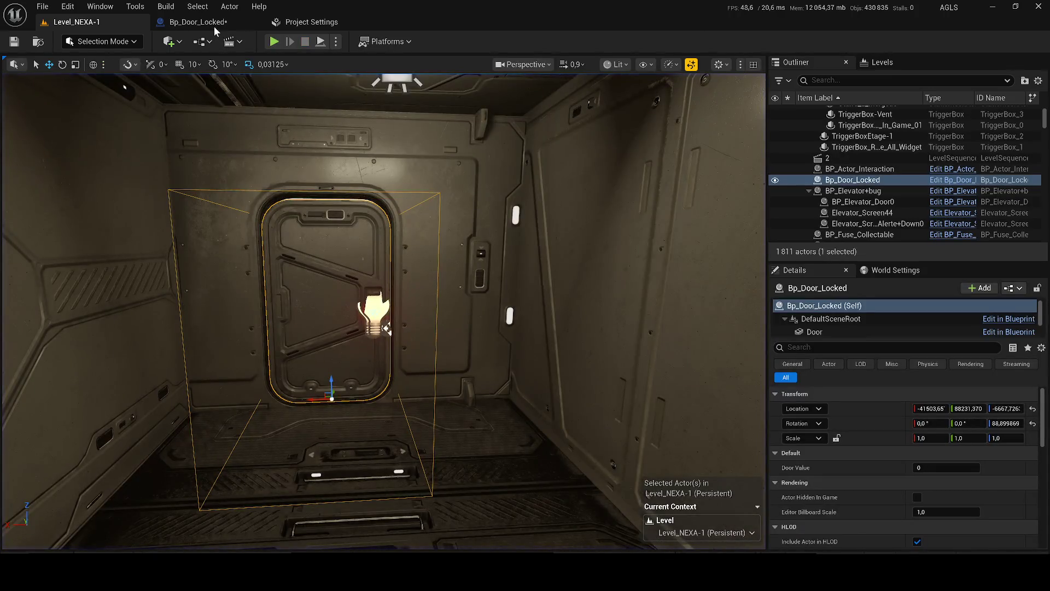
Step: Break the Delta Seconds link so Retriggerable Delay Duration reverts to 0,2
{"action": "left_click", "coordinate": [215, 26]}
{"action": "left_click", "coordinate": [325, 343], "text": "alt"}
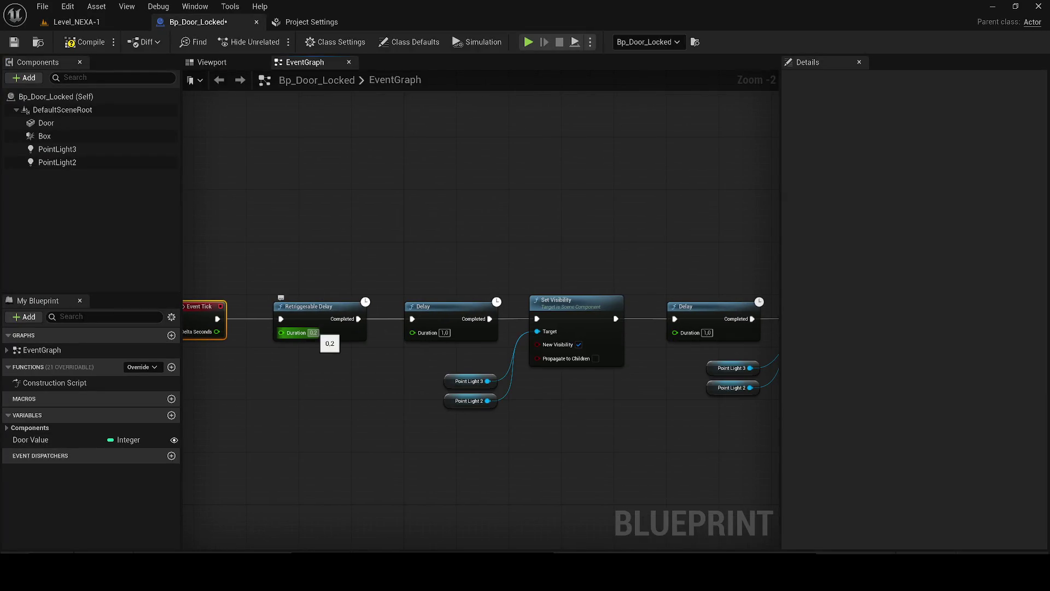
{"action": "left_click_drag", "start_coordinate": [332, 306], "coordinate": [105, 295]}
{"action": "left_click_drag", "start_coordinate": [624, 297], "coordinate": [943, 317]}
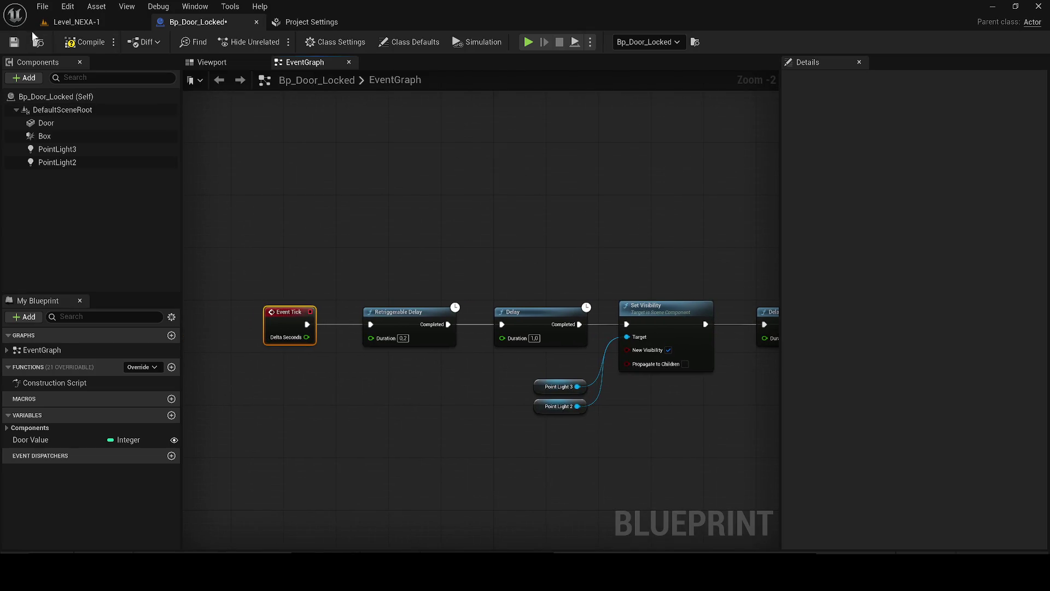
Step: Play-test the level with the character walking to the locked door
{"action": "left_click", "coordinate": [59, 23]}
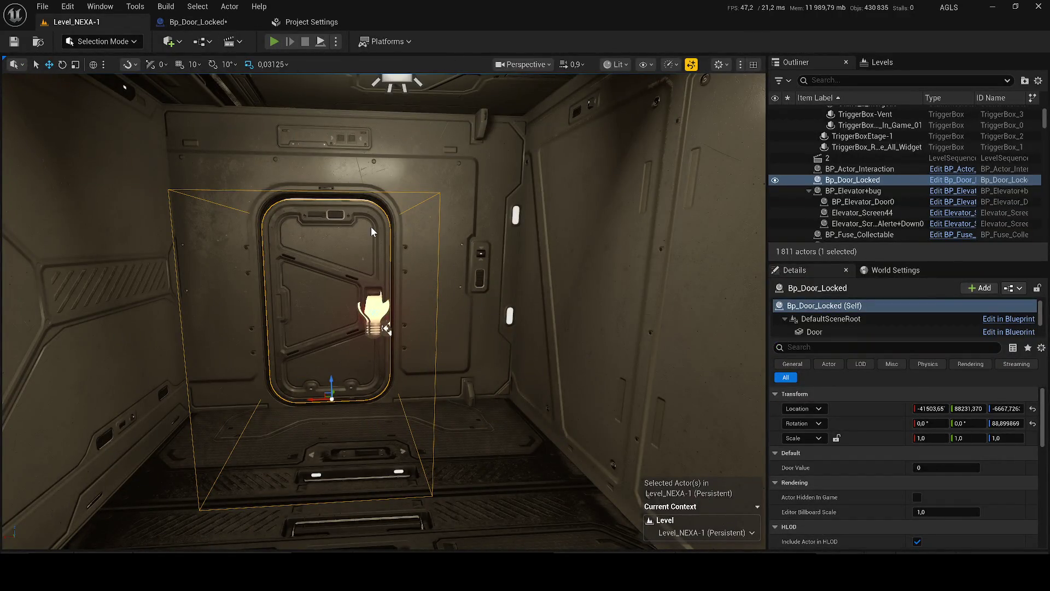
{"action": "key", "text": "alt+p"}
{"action": "key", "text": "w"}
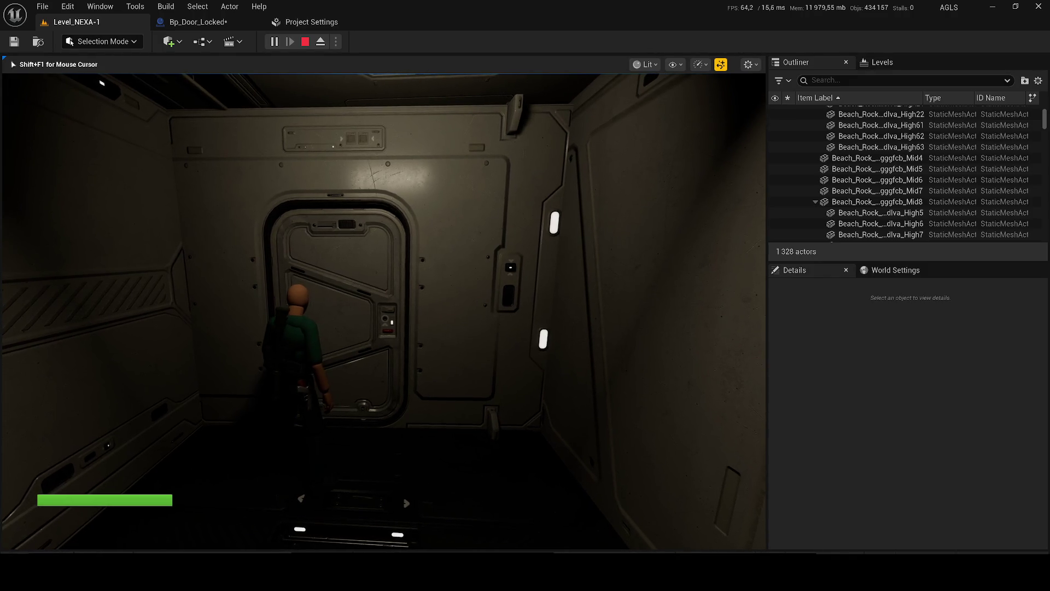
Step: Rewire Delta Seconds into Duration, delete the extra Delay, and link Retriggerable Delay straight to Set Visibility
{"action": "key", "text": "Escape"}
{"action": "left_click", "coordinate": [208, 22]}
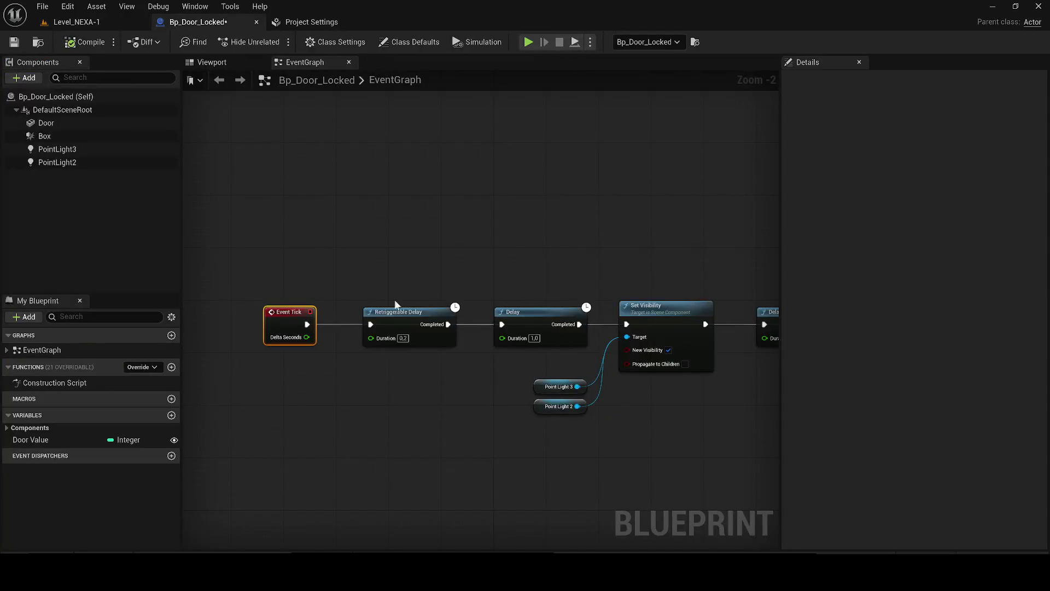
{"action": "left_click_drag", "start_coordinate": [377, 342], "coordinate": [304, 339]}
{"action": "left_click", "coordinate": [520, 342]}
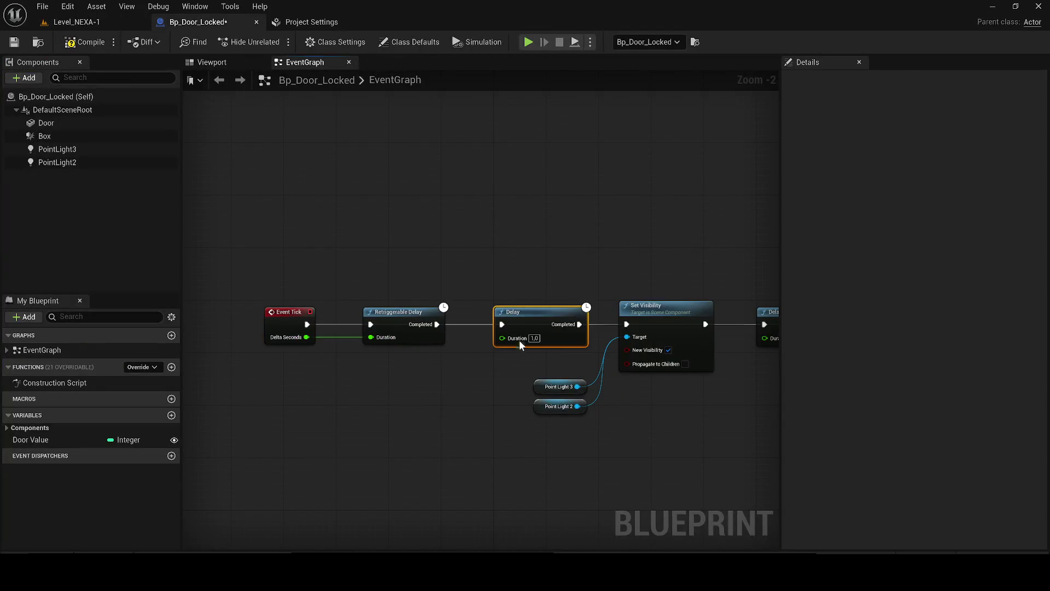
{"action": "key", "text": "Delete"}
{"action": "left_click_drag", "start_coordinate": [437, 324], "coordinate": [628, 330]}
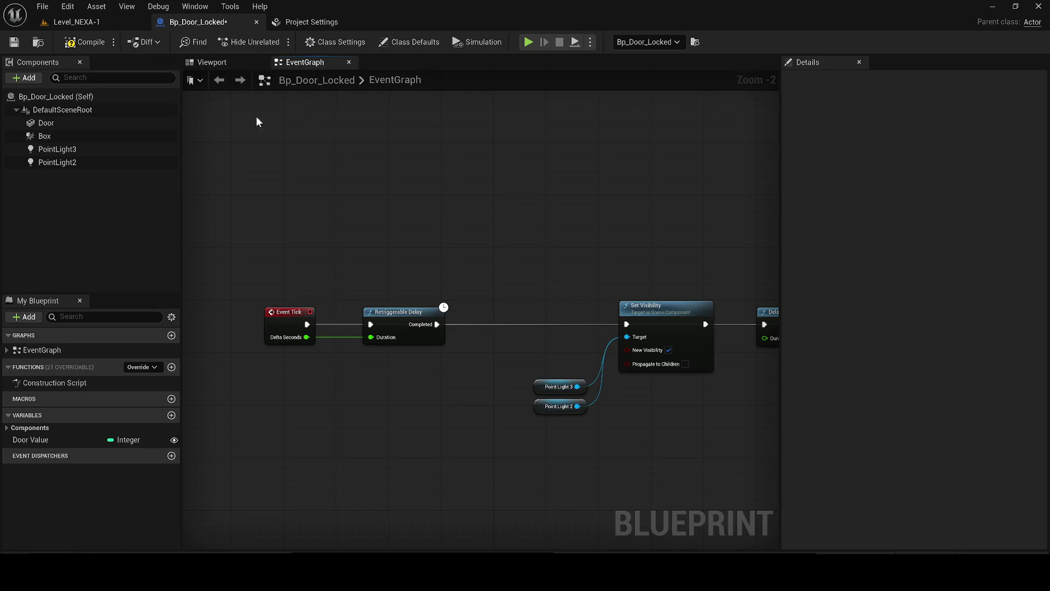
Step: Play-test at the locked door, stepping left and right to watch the red lamp blink
{"action": "left_click", "coordinate": [131, 23]}
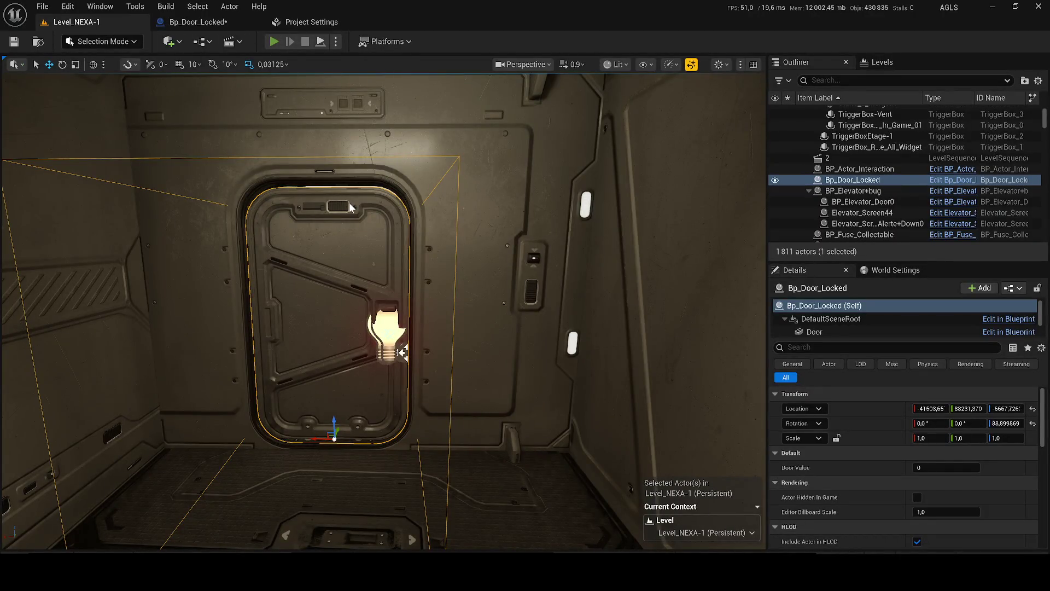
{"action": "key", "text": "alt+p"}
{"action": "key", "text": "w"}
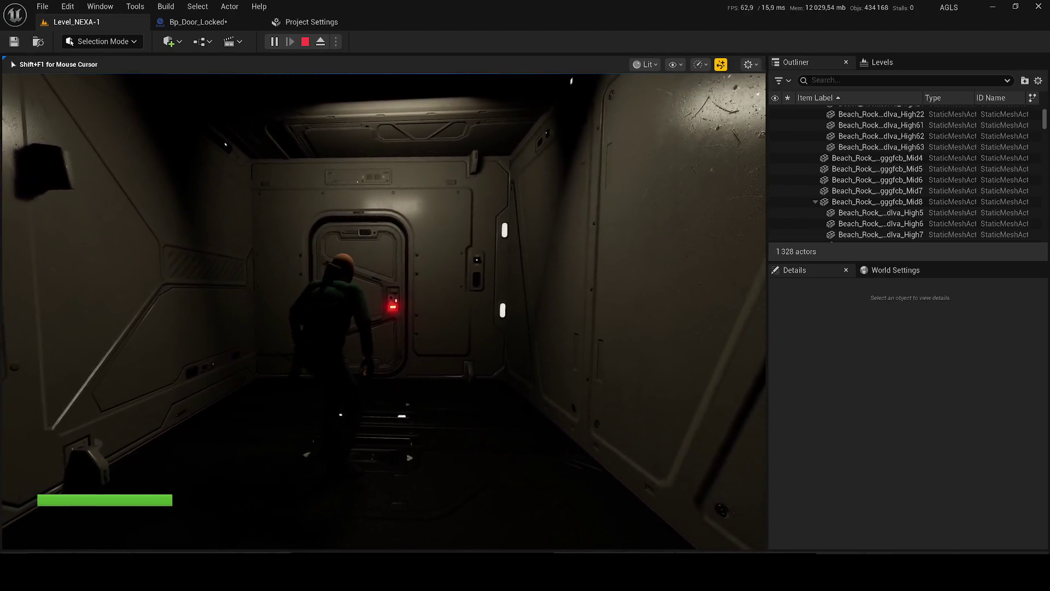
{"action": "key", "text": "e"}
{"action": "key", "text": "a"}
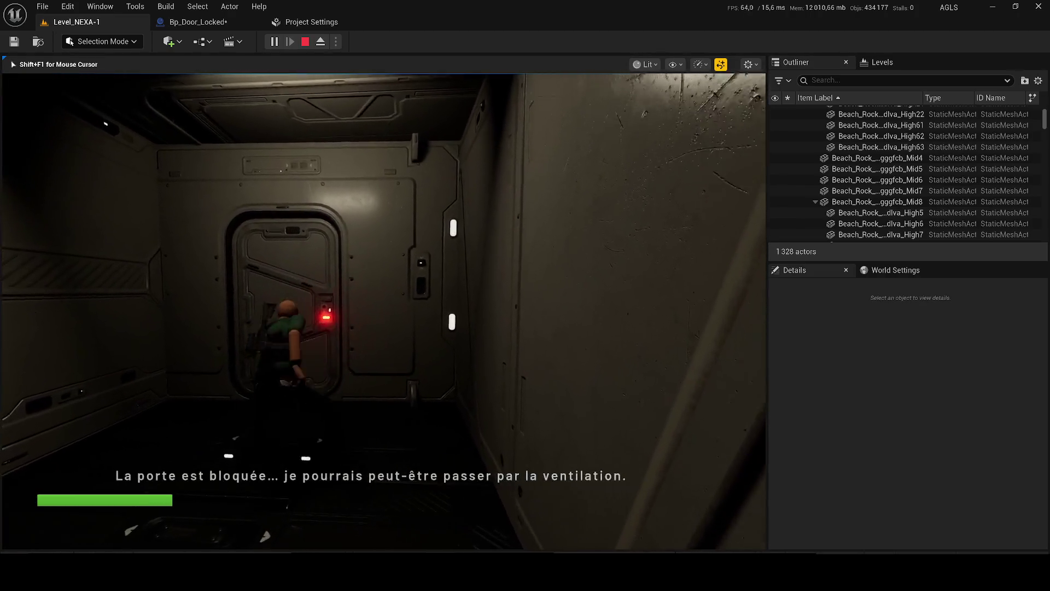
{"action": "key", "text": "a"}
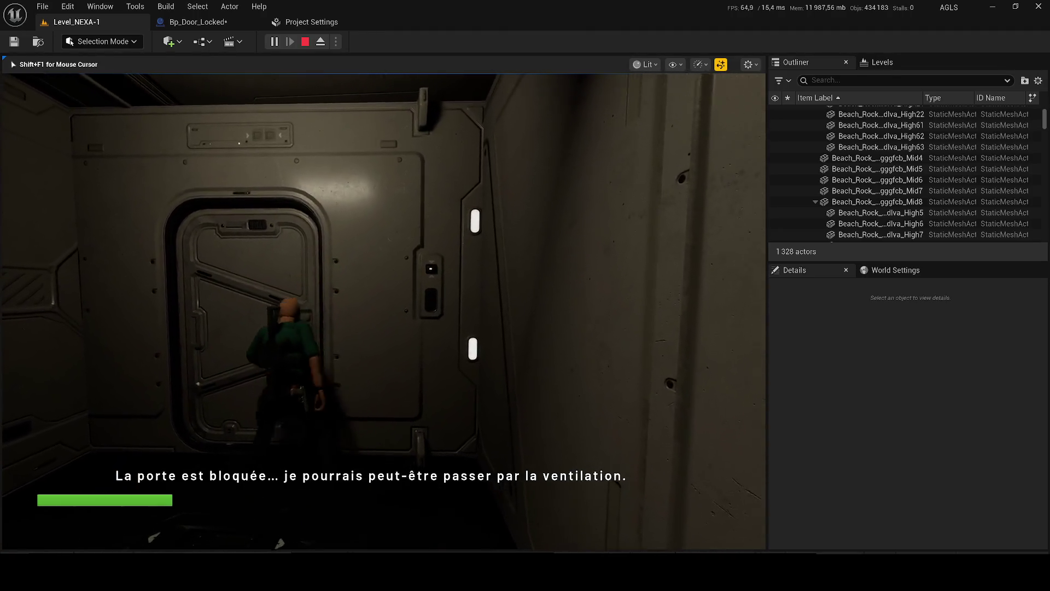
{"action": "key", "text": "d"}
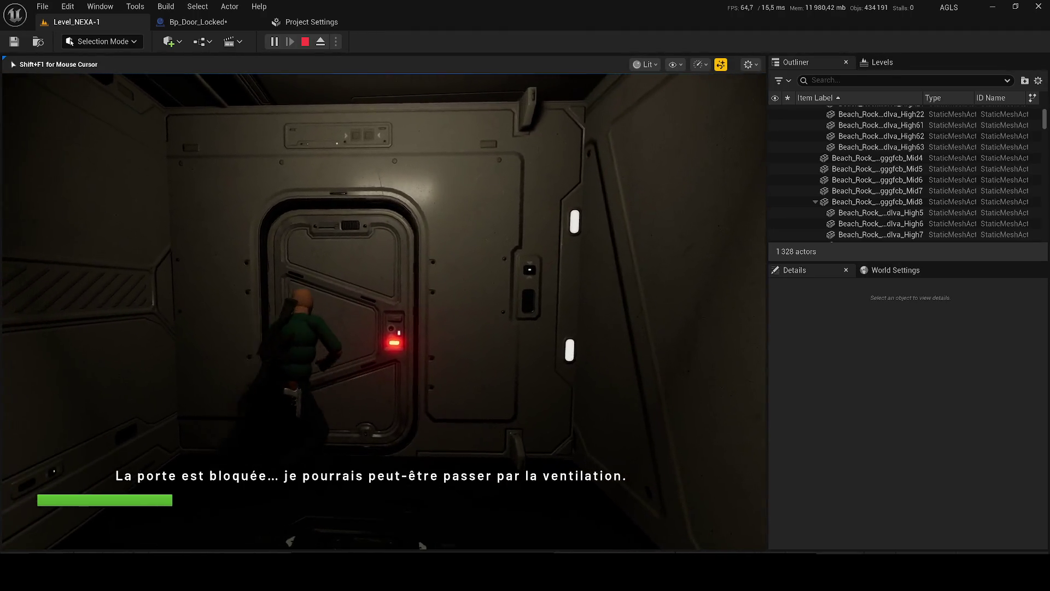
{"action": "key", "text": "Escape"}
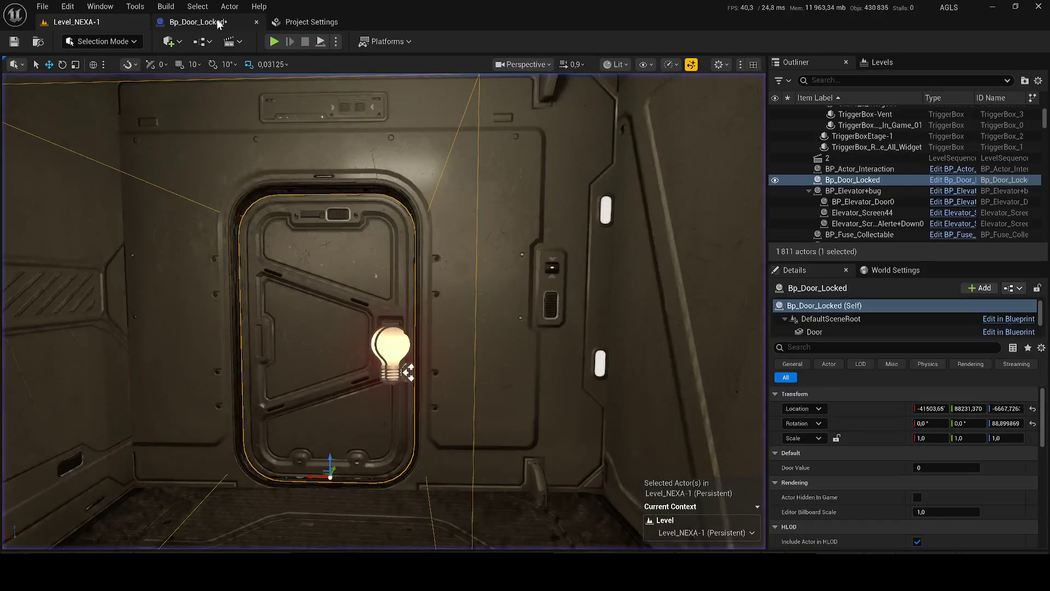
Step: Restore the deleted Delay, undo the Delta Seconds link, and set the Delay duration to 0,5
{"action": "left_click", "coordinate": [198, 22]}
{"action": "key", "text": "ctrl+z"}
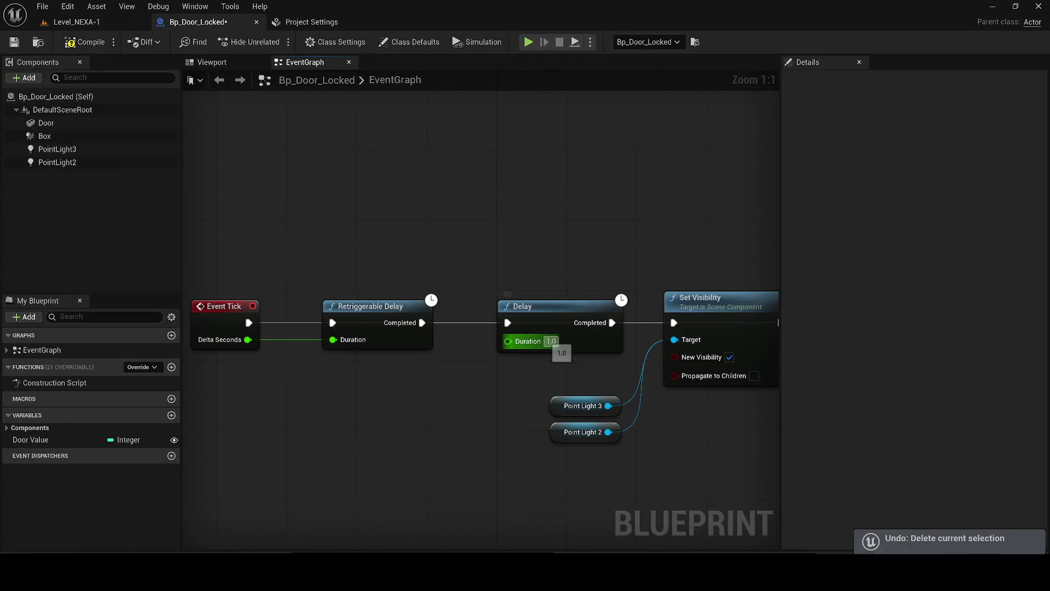
{"action": "key", "text": "ctrl+z"}
{"action": "type", "text": "0,5"}
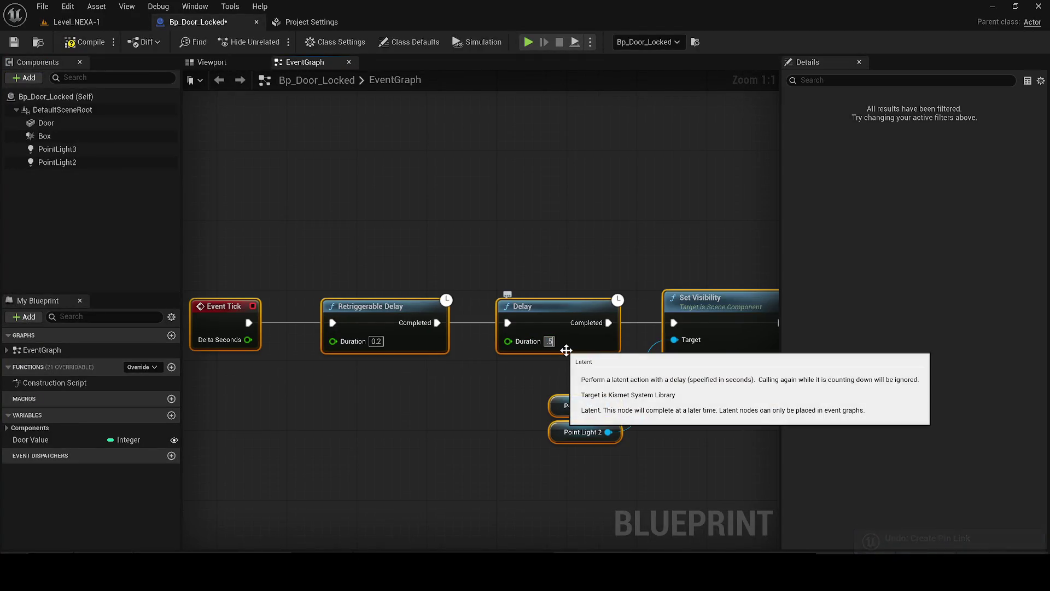
{"action": "key", "text": "Return"}
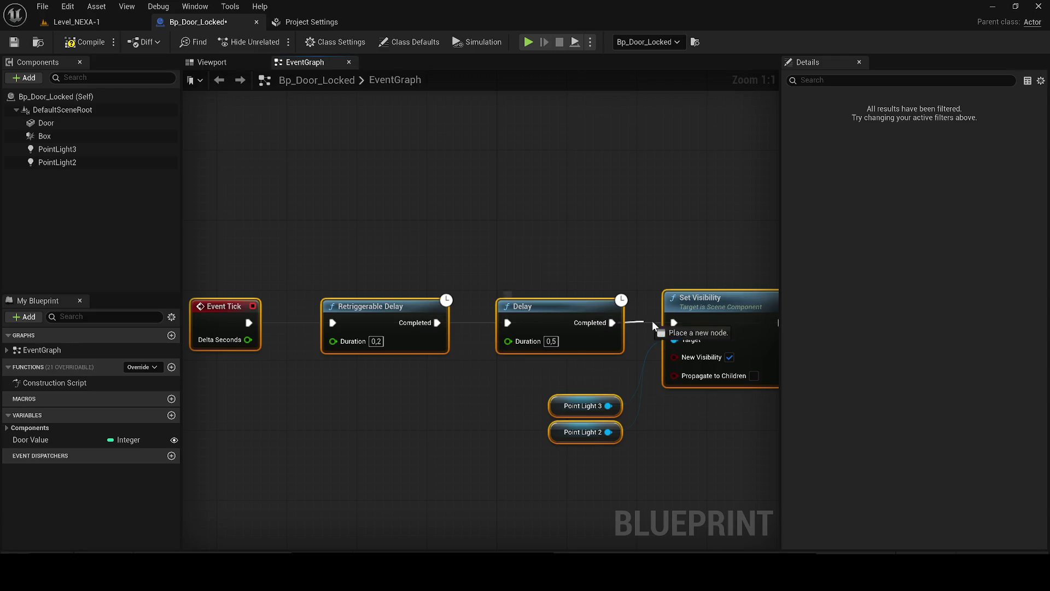
Step: Play-test the 0,5 s blink by walking the character to the locked door
{"action": "left_click", "coordinate": [87, 22]}
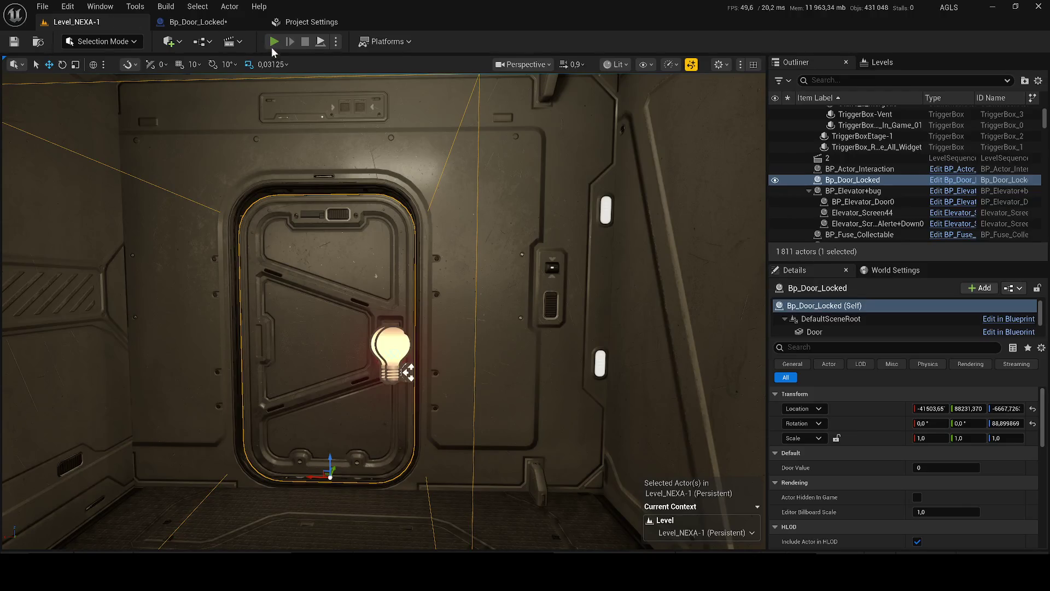
{"action": "key", "text": "alt+p"}
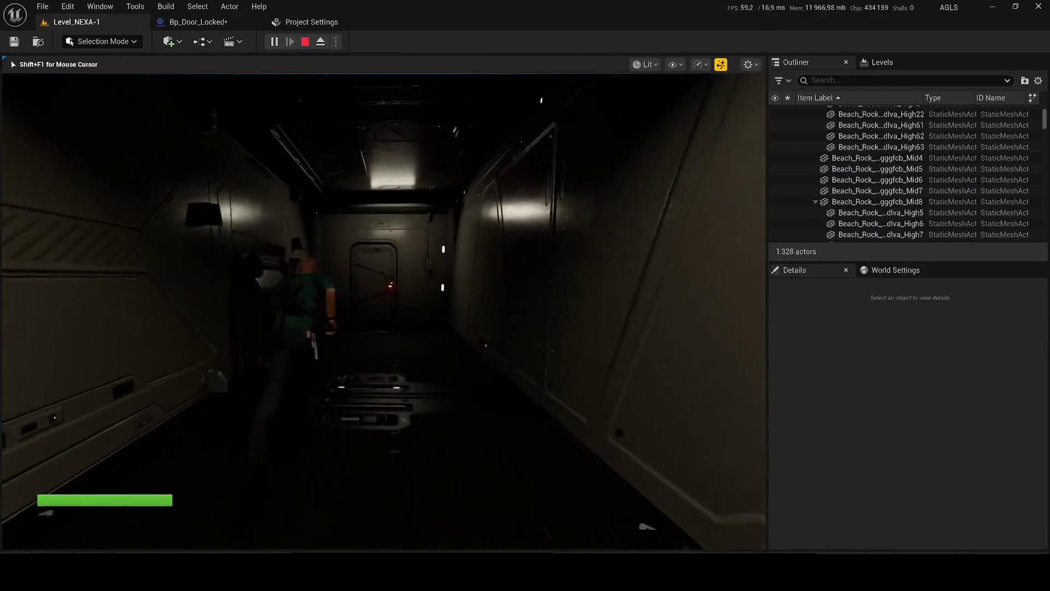
{"action": "key", "text": "w"}
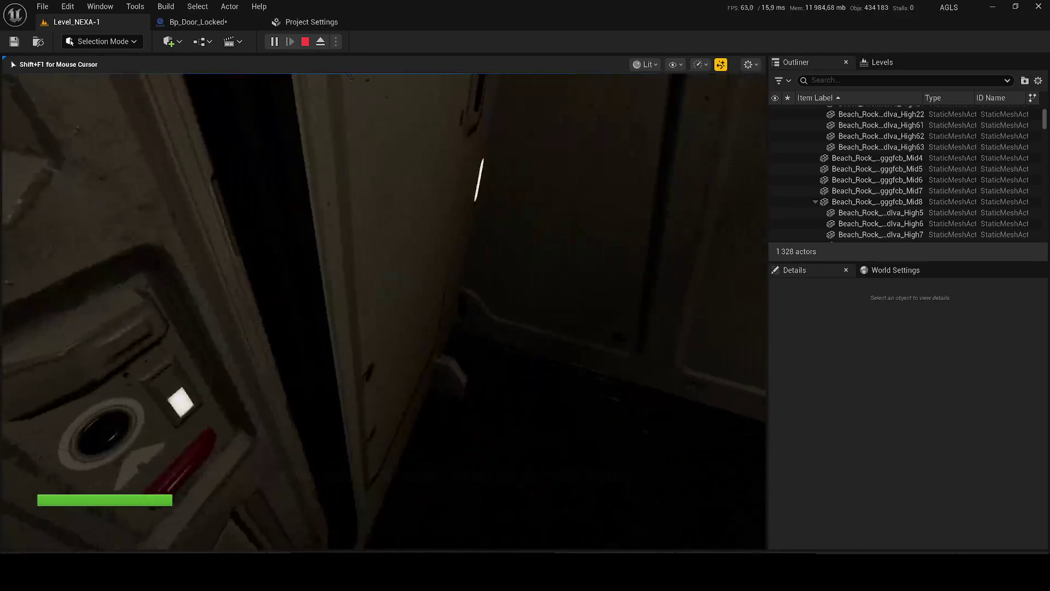
{"action": "key", "text": "Escape"}
{"action": "left_click", "coordinate": [216, 24]}
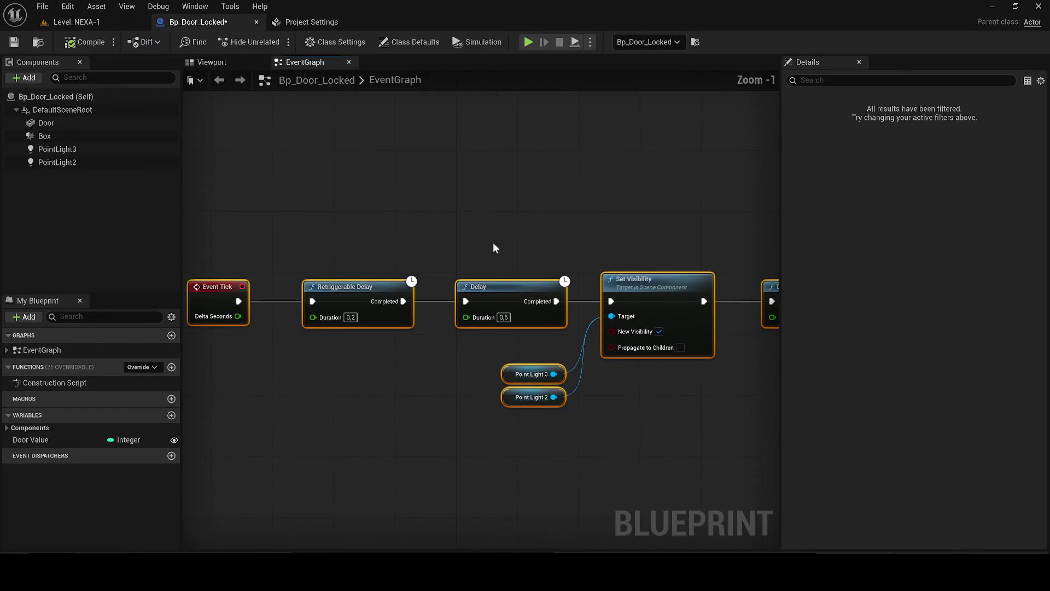
Step: Move the Retriggerable Delay node above the blink chain and reframe the graph
{"action": "scroll", "coordinate": [363, 301], "scroll_direction": "down", "scroll_amount": 1}
{"action": "scroll", "coordinate": [406, 268], "scroll_direction": "up", "scroll_amount": 1}
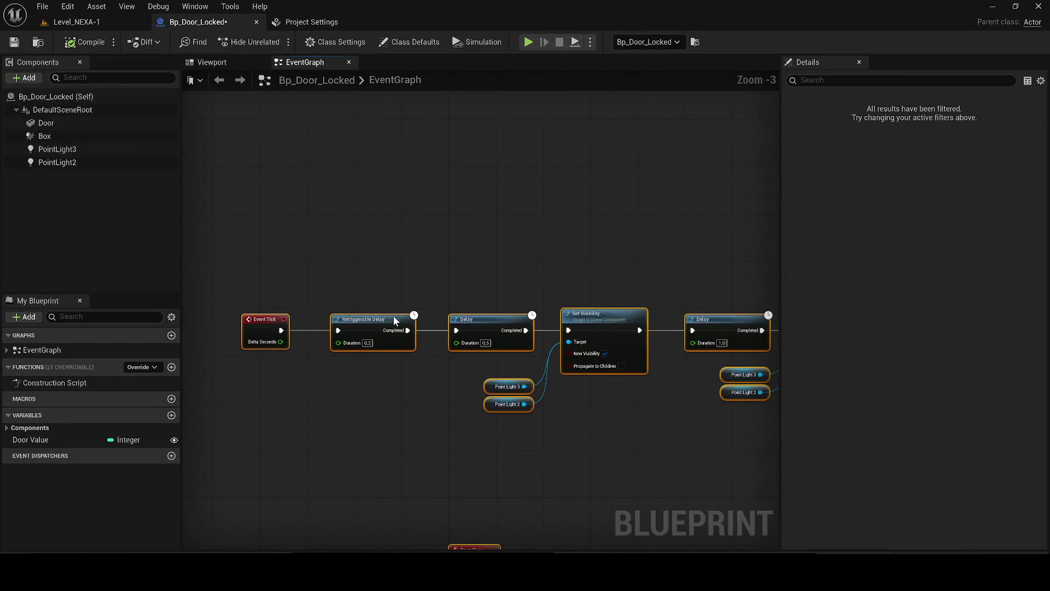
{"action": "left_click_drag", "start_coordinate": [383, 307], "coordinate": [406, 205]}
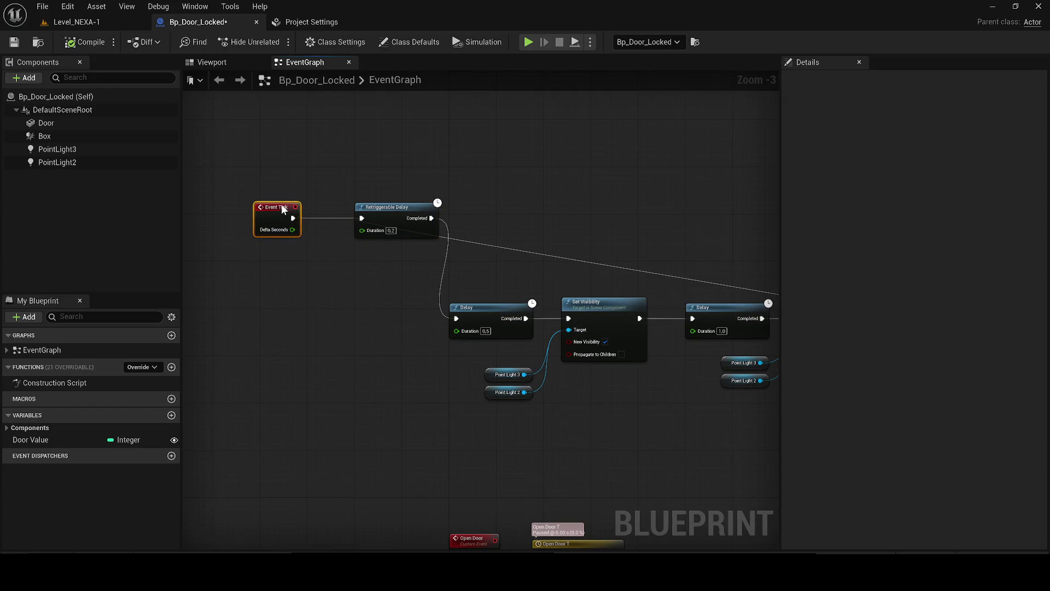
{"action": "scroll", "coordinate": [331, 244], "scroll_direction": "down", "scroll_amount": 1}
{"action": "scroll", "coordinate": [331, 245], "scroll_direction": "up", "scroll_amount": 1}
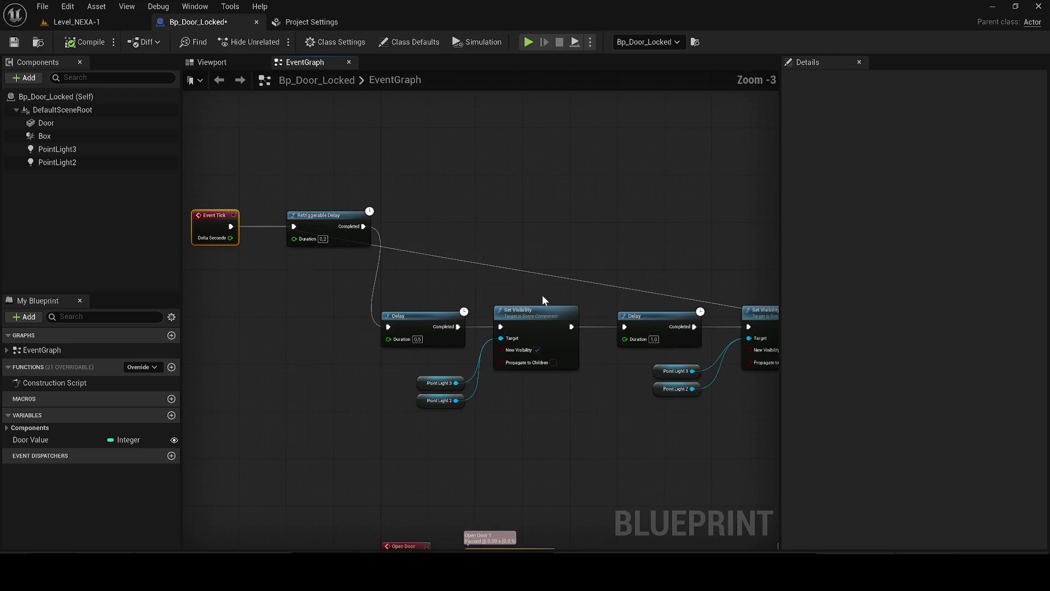
{"action": "scroll", "coordinate": [547, 287], "scroll_direction": "down", "scroll_amount": 1}
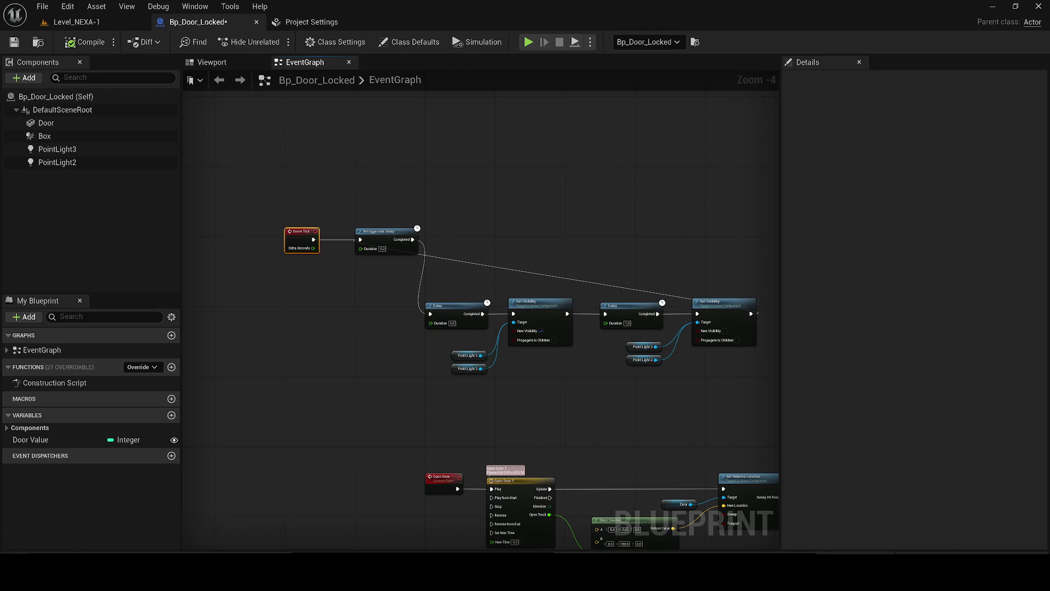
{"action": "key", "text": "XF86AudioLowerVolume"}
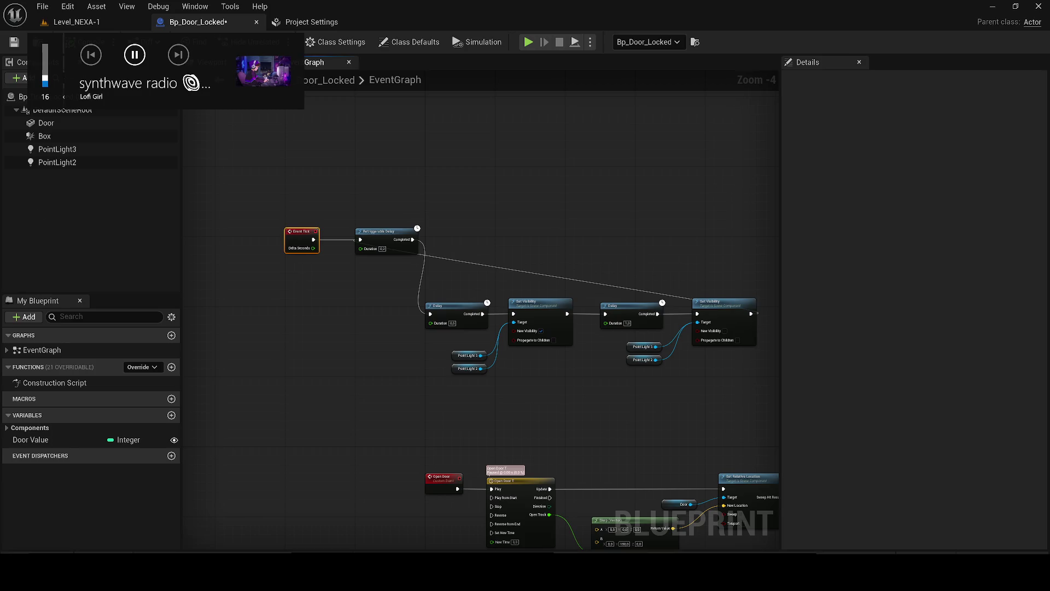
{"action": "left_click_drag", "start_coordinate": [311, 308], "coordinate": [227, 351]}
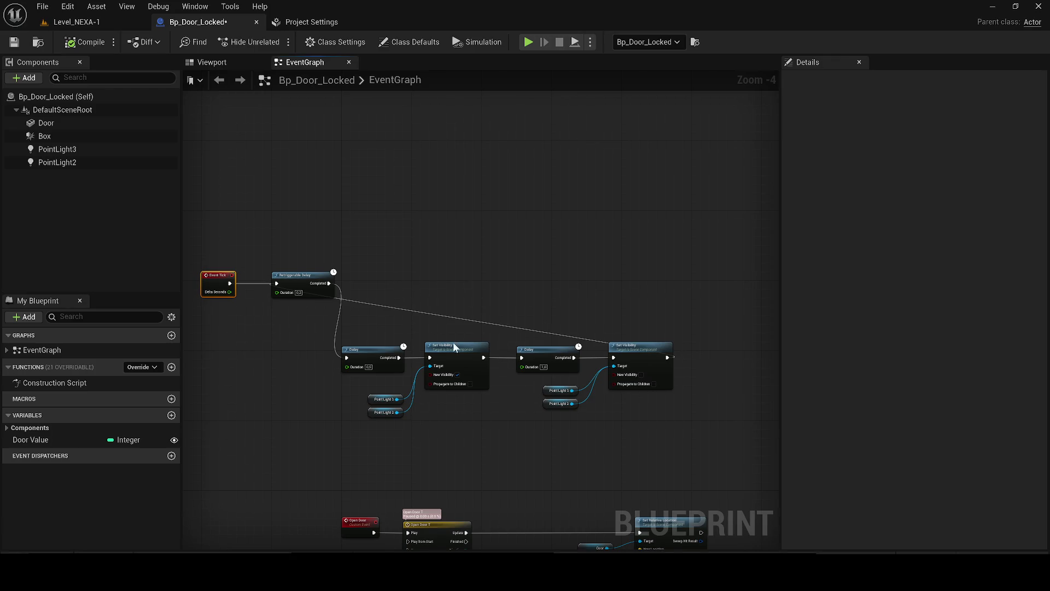
Step: Copy the Delay, Set Visibility and Point Light nodes and paste a second set
{"action": "key", "text": "ctrl+v"}
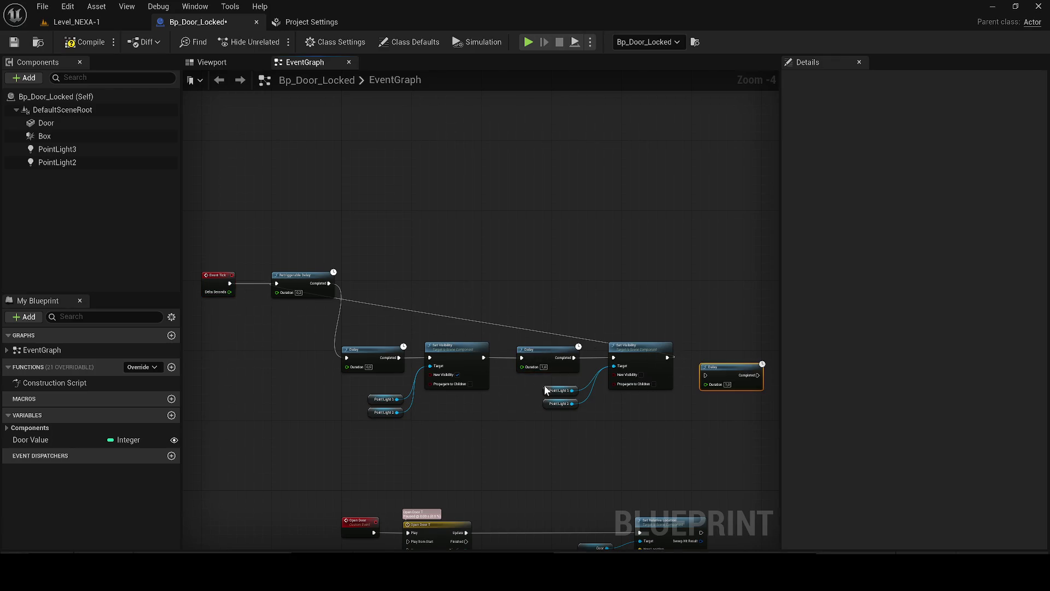
{"action": "left_click_drag", "start_coordinate": [431, 402], "coordinate": [383, 363]}
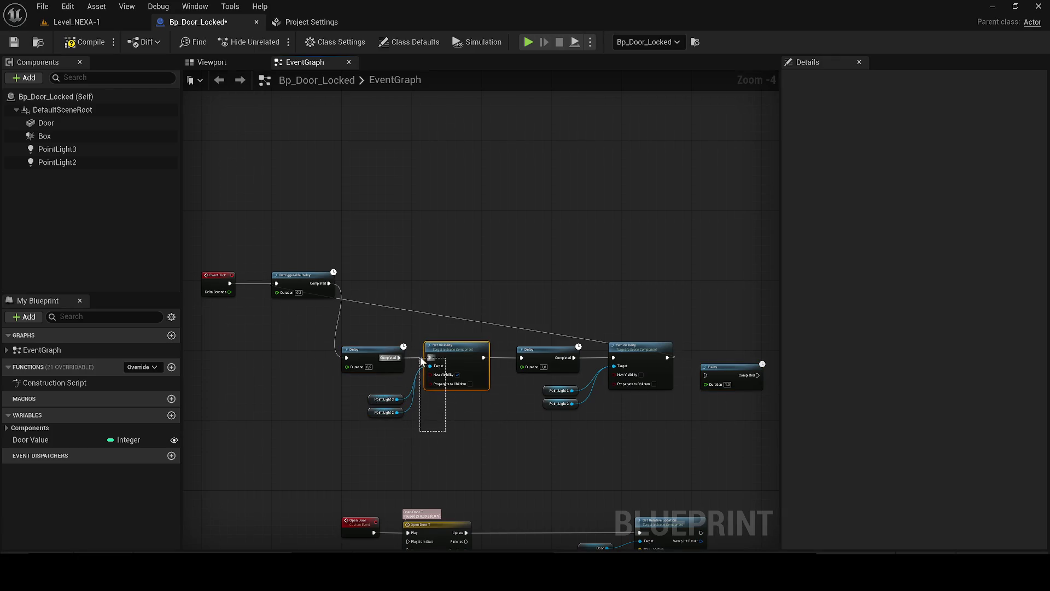
{"action": "key", "text": "ctrl+c"}
{"action": "mouse_move", "coordinate": [390, 413]}
{"action": "left_mouse_down"}
{"action": "mouse_move", "coordinate": [386, 398]}
{"action": "mouse_move", "coordinate": [433, 374]}
{"action": "left_mouse_up"}
{"action": "key", "text": "ctrl+v"}
Step: Chain the pasted Delay after Set Visibility and into the second Set Visibility for Point Lights 3 and 2
{"action": "scroll", "coordinate": [530, 385], "scroll_direction": "up", "scroll_amount": 1}
{"action": "left_click", "coordinate": [443, 392]}
{"action": "left_click_drag", "start_coordinate": [366, 383], "coordinate": [406, 378]}
{"action": "mouse_move", "coordinate": [632, 443]}
{"action": "left_mouse_down"}
{"action": "mouse_move", "coordinate": [683, 403]}
{"action": "mouse_move", "coordinate": [462, 438]}
{"action": "left_mouse_up"}
{"action": "mouse_move", "coordinate": [430, 374]}
{"action": "left_mouse_down"}
{"action": "mouse_move", "coordinate": [431, 385]}
{"action": "mouse_move", "coordinate": [527, 383]}
{"action": "mouse_move", "coordinate": [718, 353]}
{"action": "left_mouse_up"}
{"action": "mouse_move", "coordinate": [739, 353]}
{"action": "left_mouse_down"}
{"action": "mouse_move", "coordinate": [625, 383]}
{"action": "mouse_move", "coordinate": [255, 309]}
{"action": "mouse_move", "coordinate": [464, 276]}
{"action": "mouse_move", "coordinate": [454, 288]}
{"action": "mouse_move", "coordinate": [417, 279]}
{"action": "left_mouse_up"}
{"action": "left_click", "coordinate": [77, 22]}
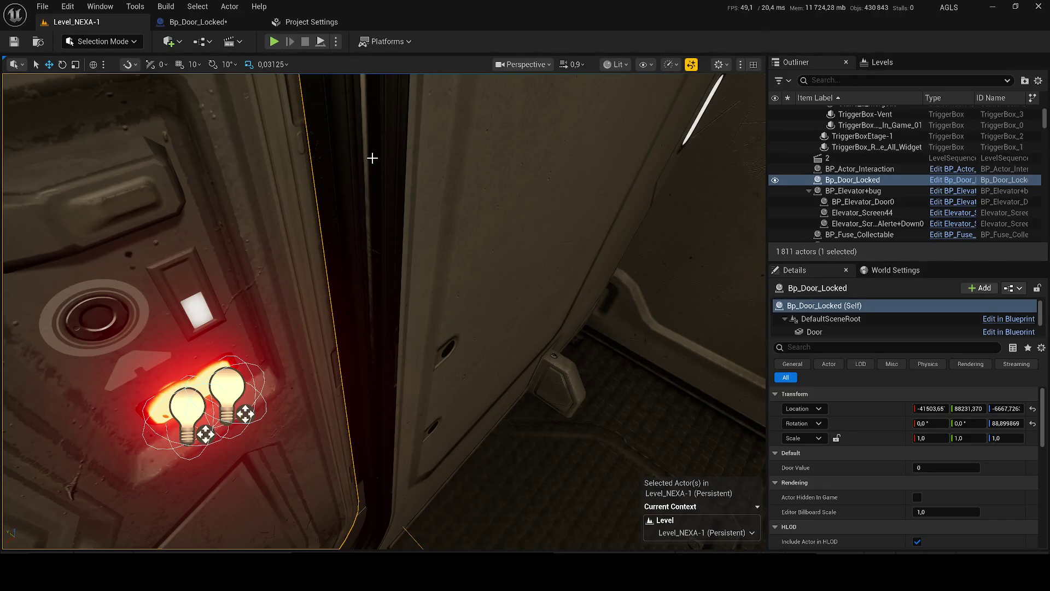
Step: Play-test the extended blink chain by walking to the locked door
{"action": "key", "text": "alt+p"}
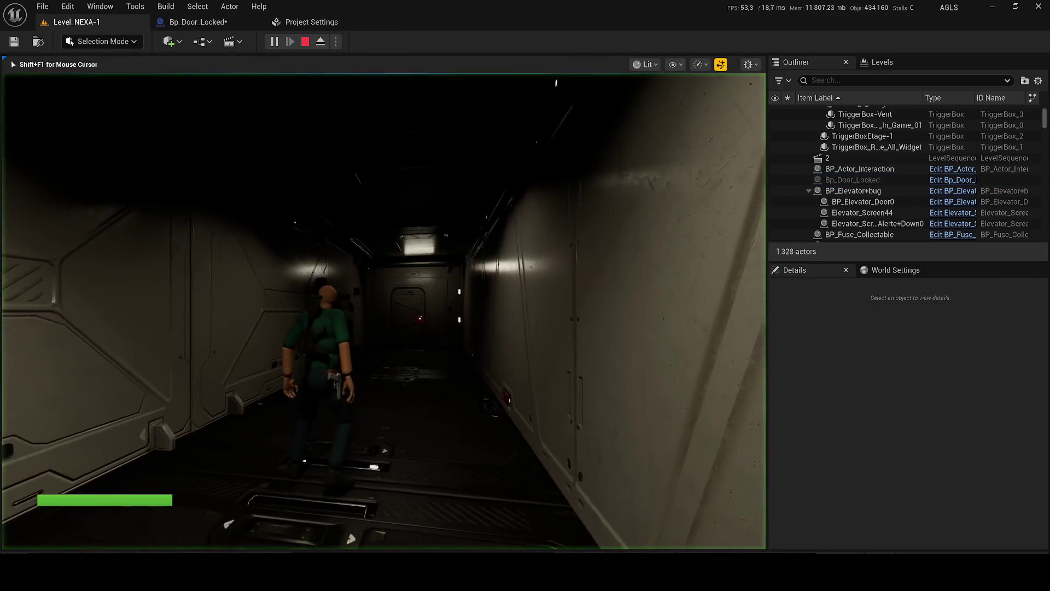
{"action": "key", "text": "w"}
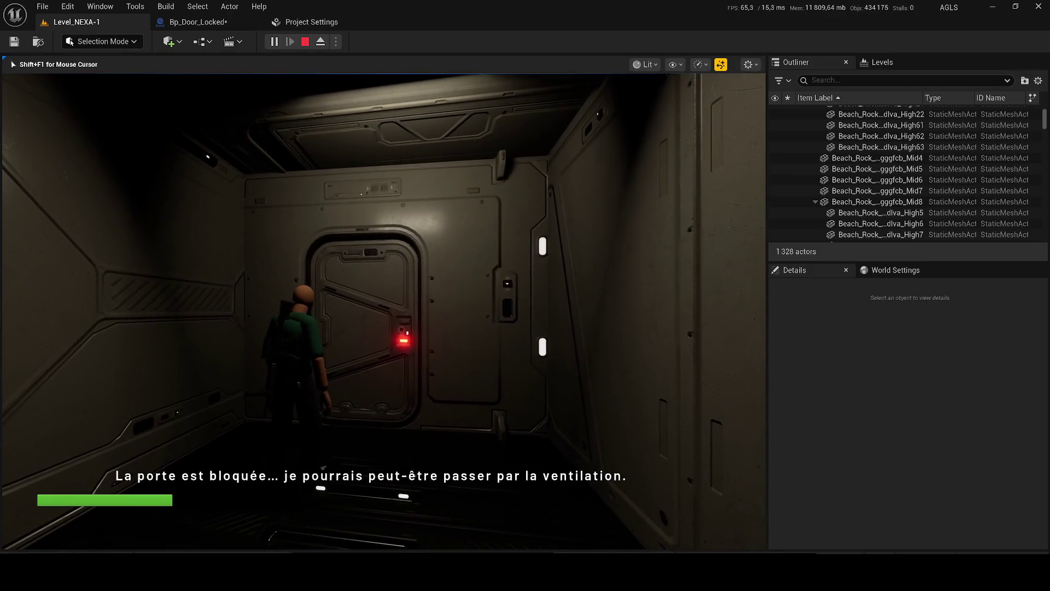
{"action": "key", "text": "Escape"}
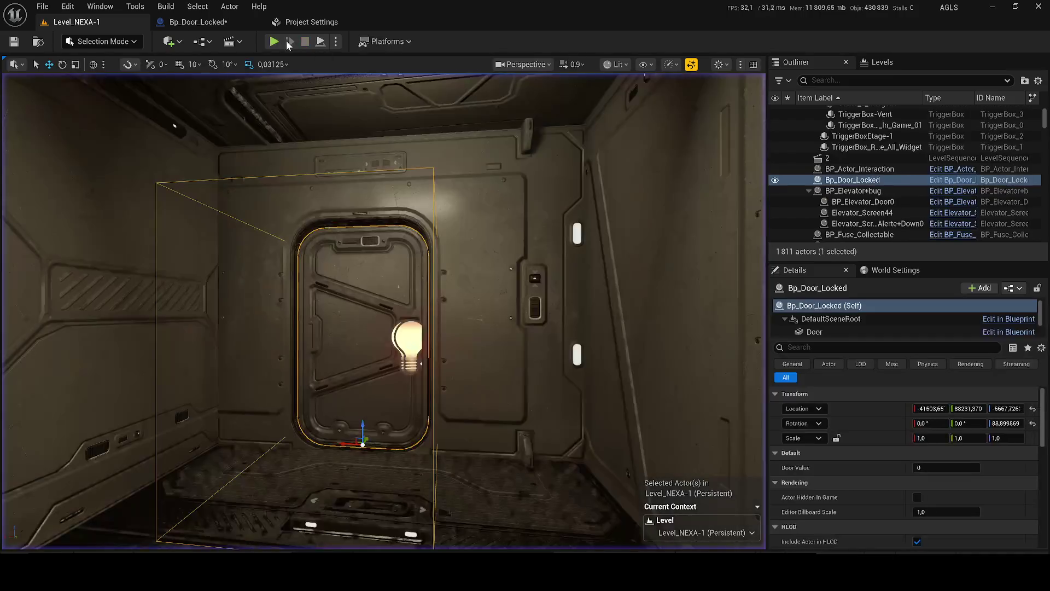
Step: Reconnect Retriggerable Delay Duration to Delta Seconds and play-test the door again
{"action": "left_click", "coordinate": [197, 22]}
{"action": "mouse_move", "coordinate": [266, 275]}
{"action": "left_mouse_down"}
{"action": "mouse_move", "coordinate": [367, 294]}
{"action": "mouse_move", "coordinate": [322, 298]}
{"action": "mouse_move", "coordinate": [340, 291]}
{"action": "mouse_move", "coordinate": [276, 284]}
{"action": "left_mouse_up"}
{"action": "left_click", "coordinate": [77, 22]}
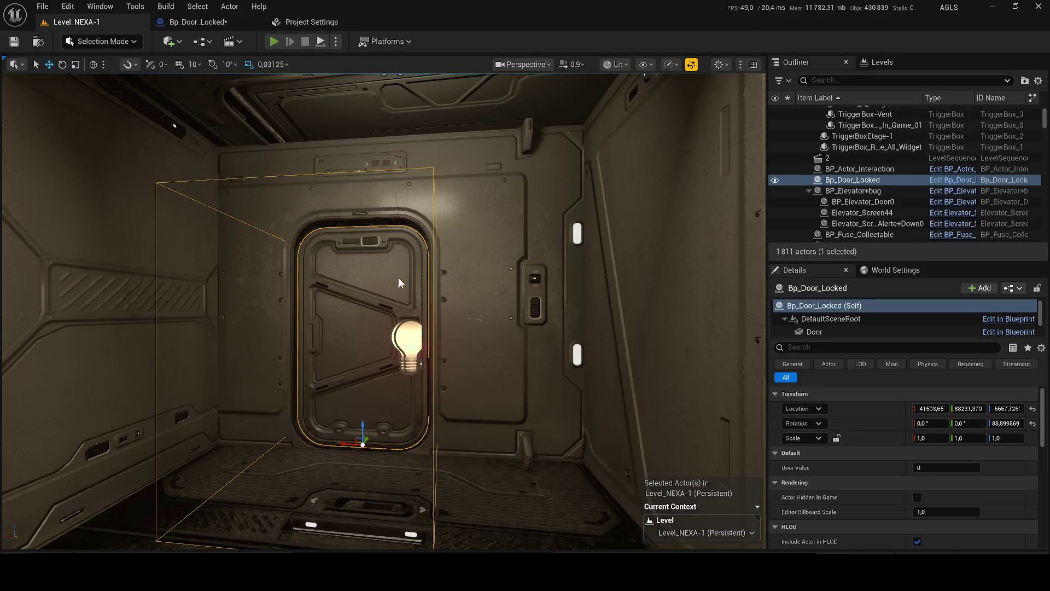
{"action": "key", "text": "alt+p"}
{"action": "key", "text": "w"}
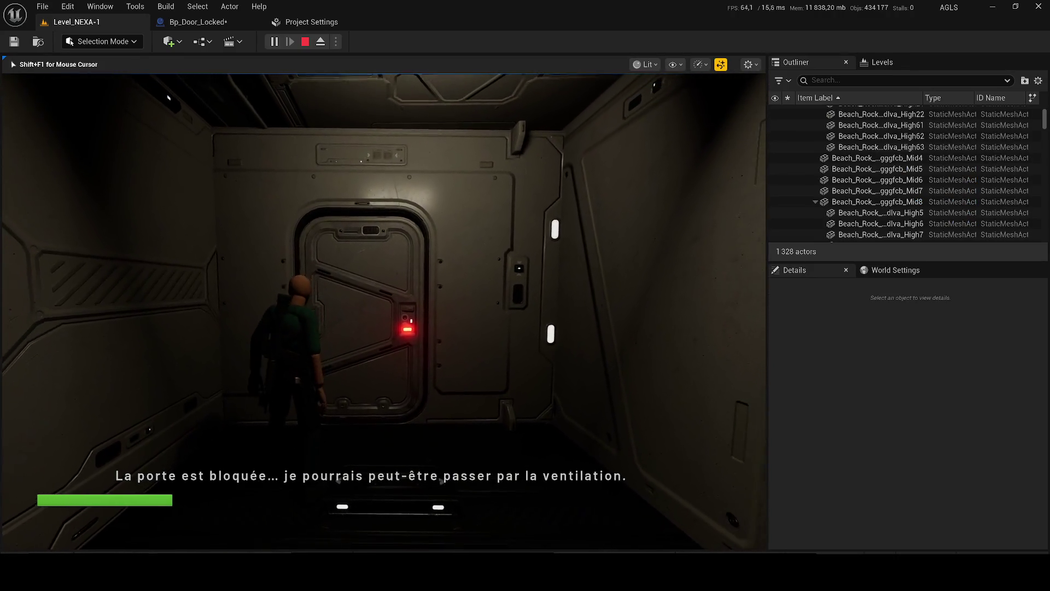
{"action": "key", "text": "Escape"}
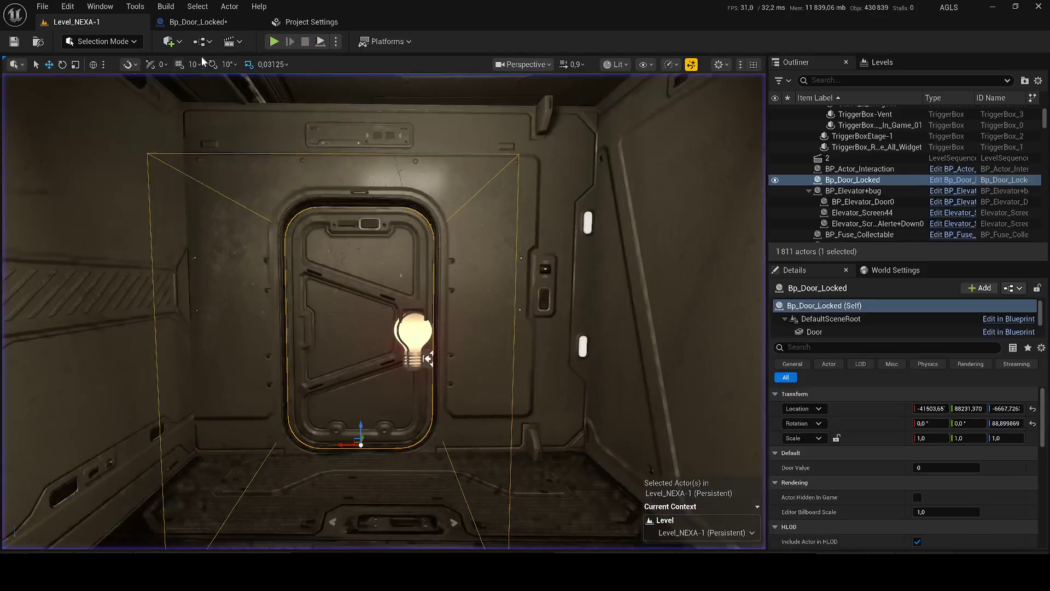
{"action": "left_click", "coordinate": [197, 22]}
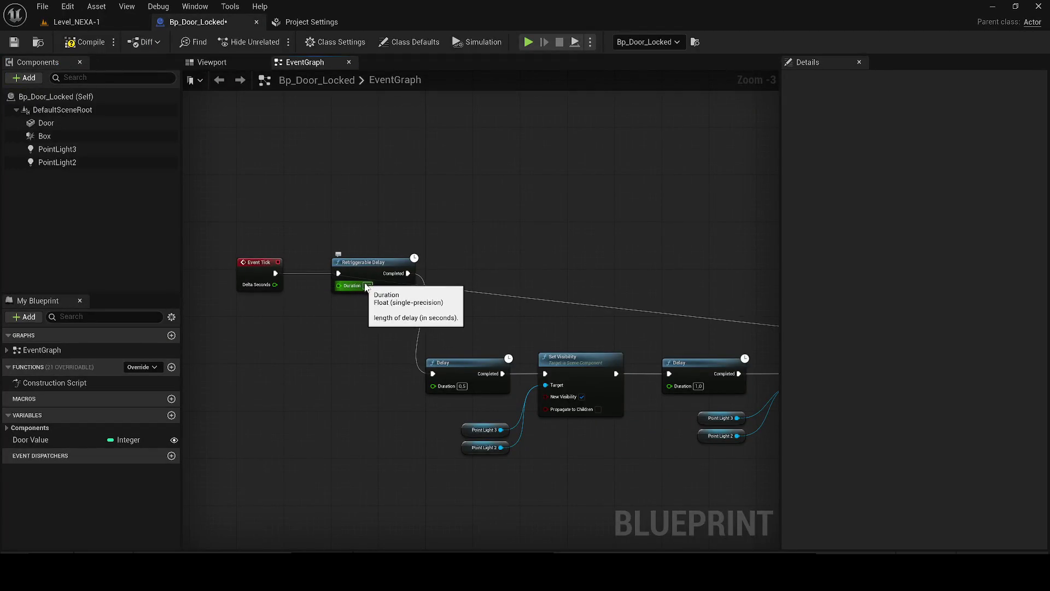
Step: Set Retriggerable Delay Duration to 1.0 and run a standalone play test at the locked door
{"action": "type", "text": "1.0"}
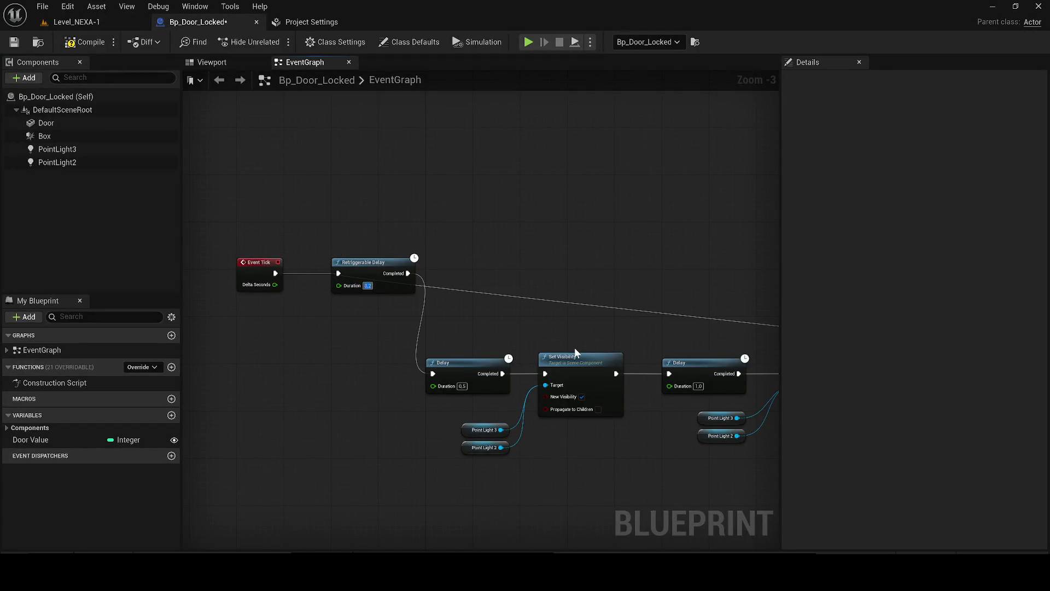
{"action": "left_click", "coordinate": [528, 42]}
{"action": "key", "text": "w"}
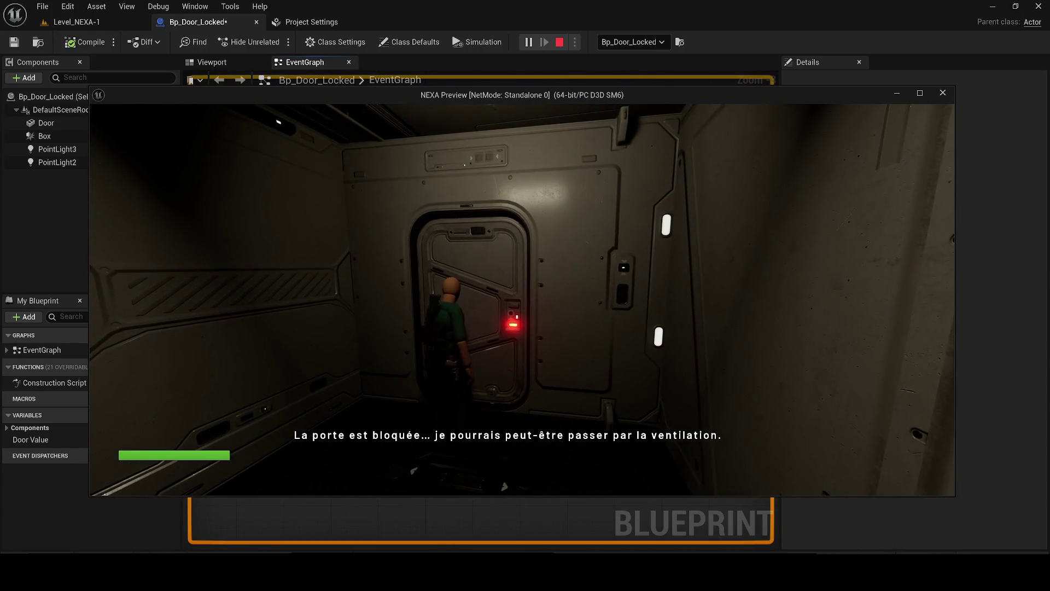
{"action": "key", "text": "Escape"}
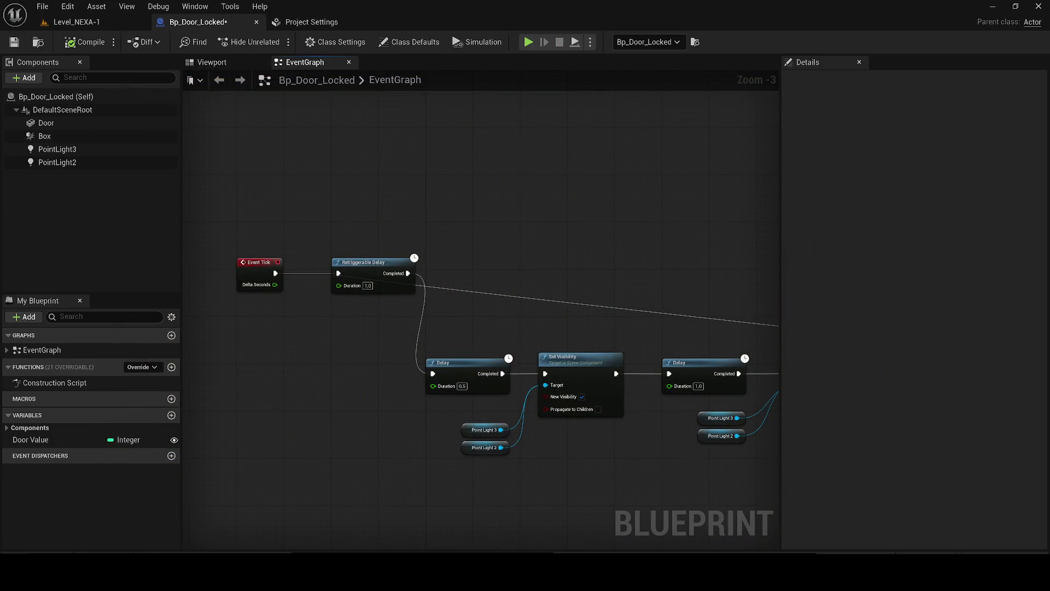
{"action": "key", "text": "XF86AudioLowerVolume"}
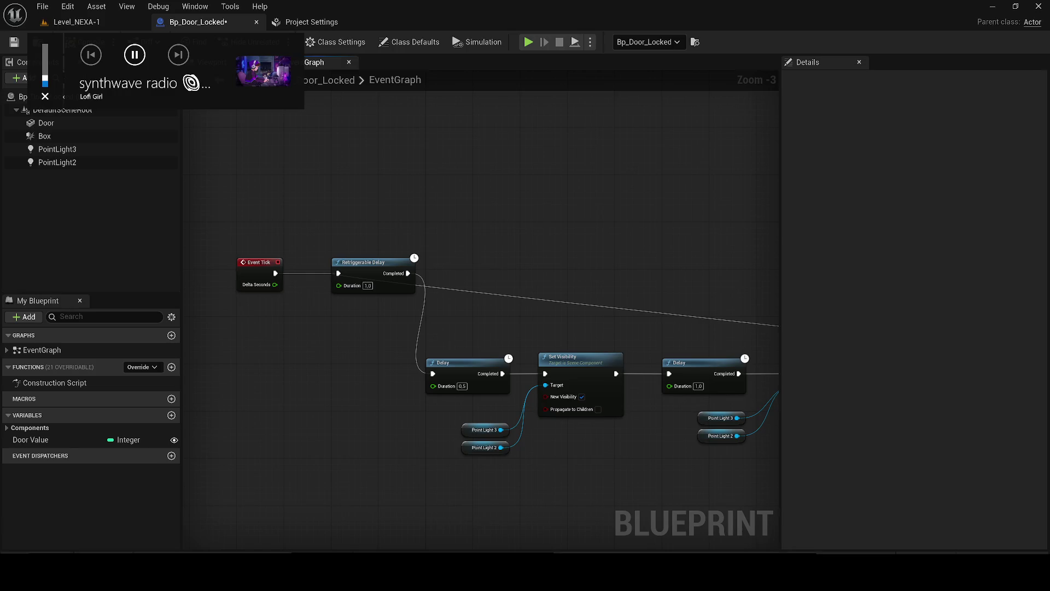
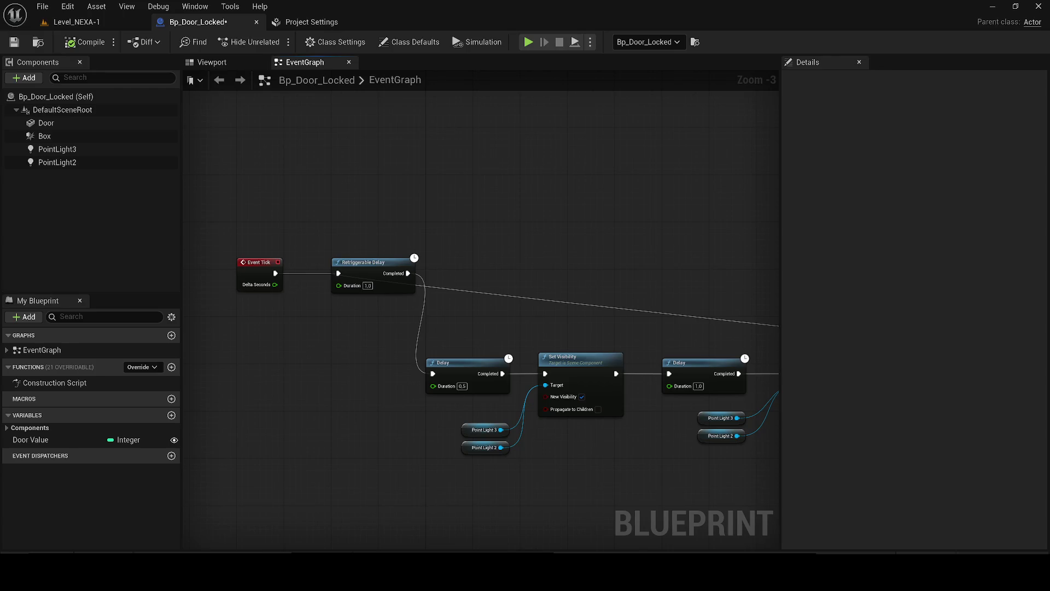
Step: Check Project Settings Default Maps, confirming Level_NEXA-1 is the editor startup and game default map
{"action": "scroll", "coordinate": [382, 274], "scroll_direction": "down", "scroll_amount": 2}
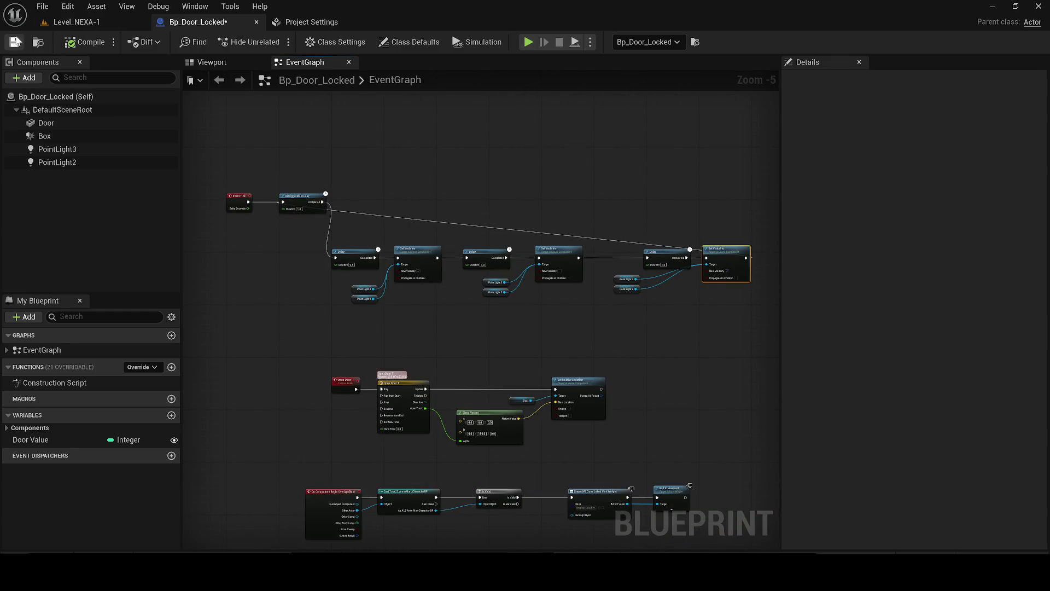
{"action": "left_click", "coordinate": [312, 23]}
{"action": "left_click", "coordinate": [120, 22]}
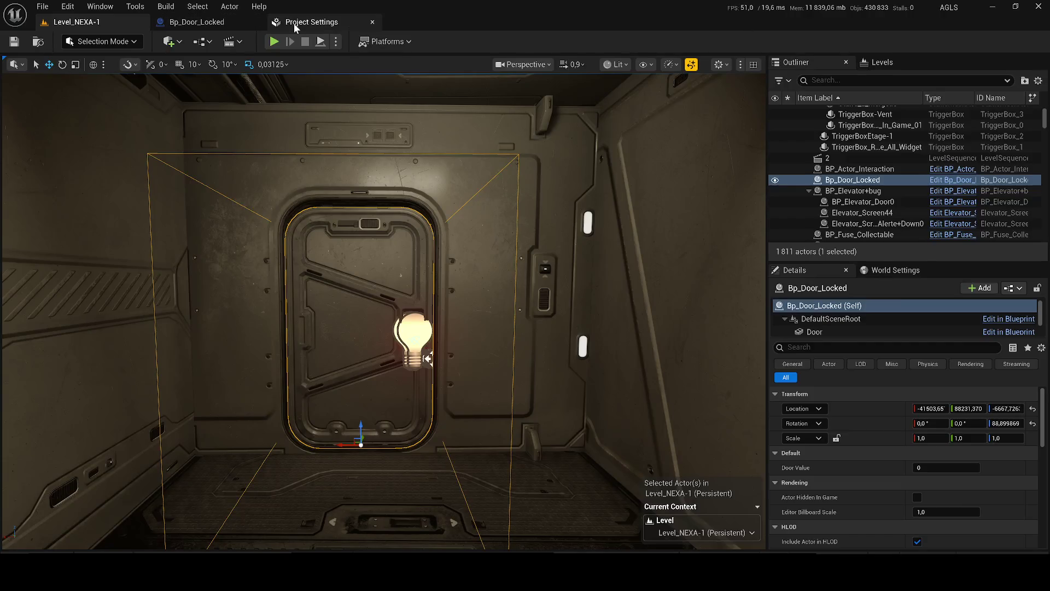
{"action": "left_click", "coordinate": [294, 24]}
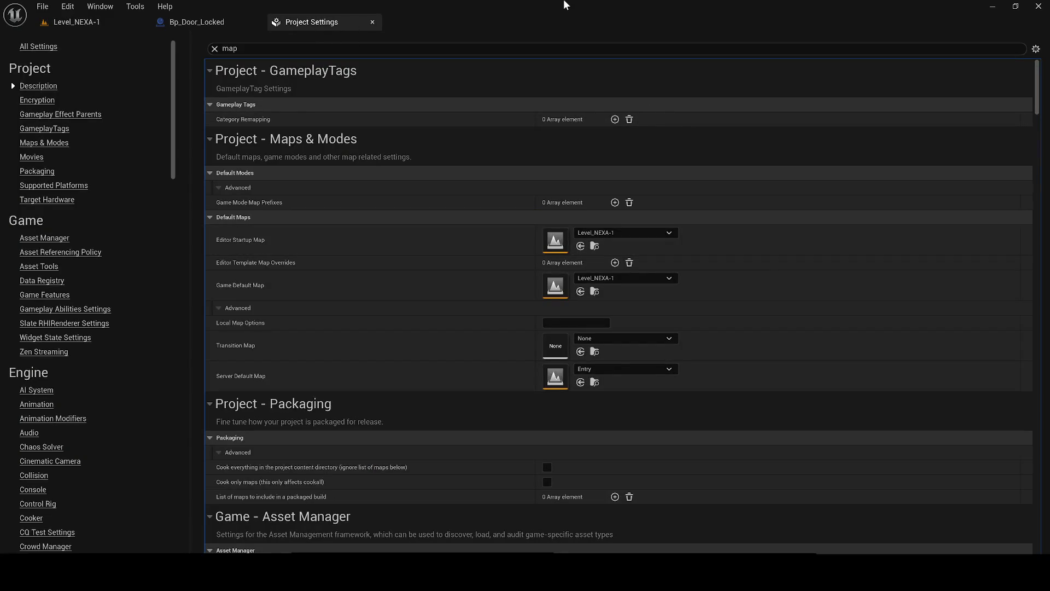